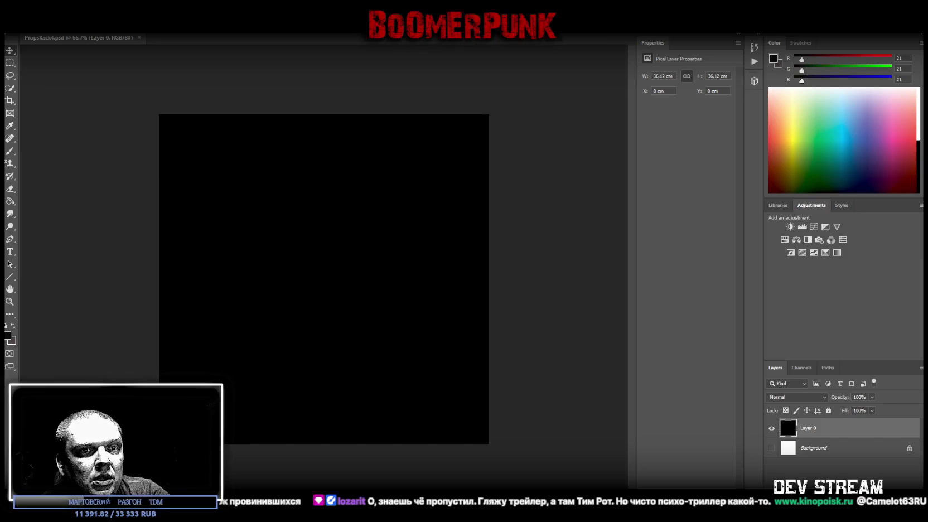
Switch from Photoshop to the browser showing Pinterest's стальной ящик results
key("alt+Tab")
Browse the стальной ящик pins for tool chests, safes, crates and bins, then focus the search bar
scroll(539, 410, "down", 3)
scroll(538, 410, "down", 3)
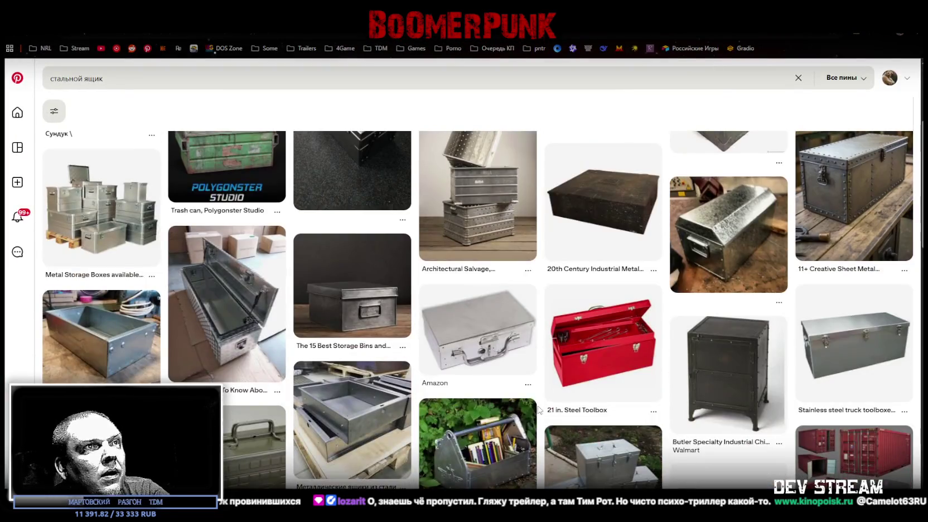
scroll(538, 410, "down", 3)
scroll(552, 414, "down", 2)
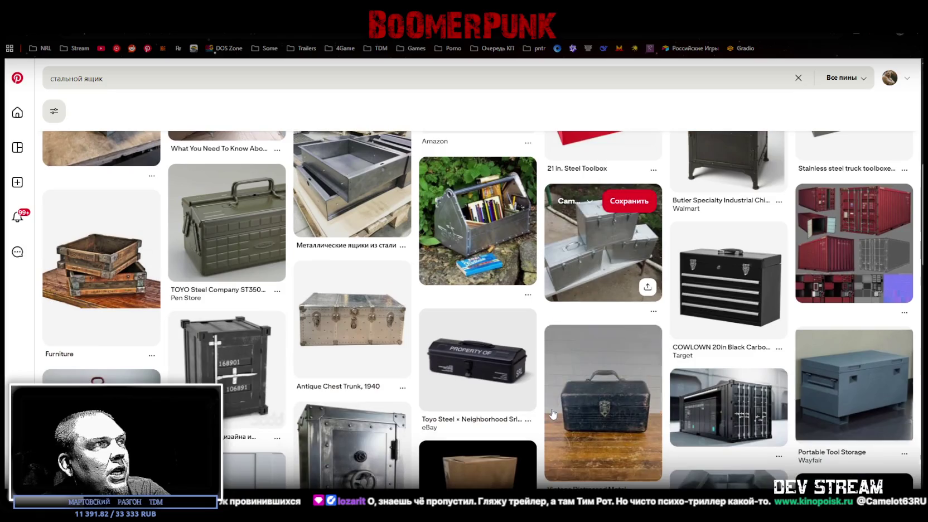
scroll(546, 409, "down", 1)
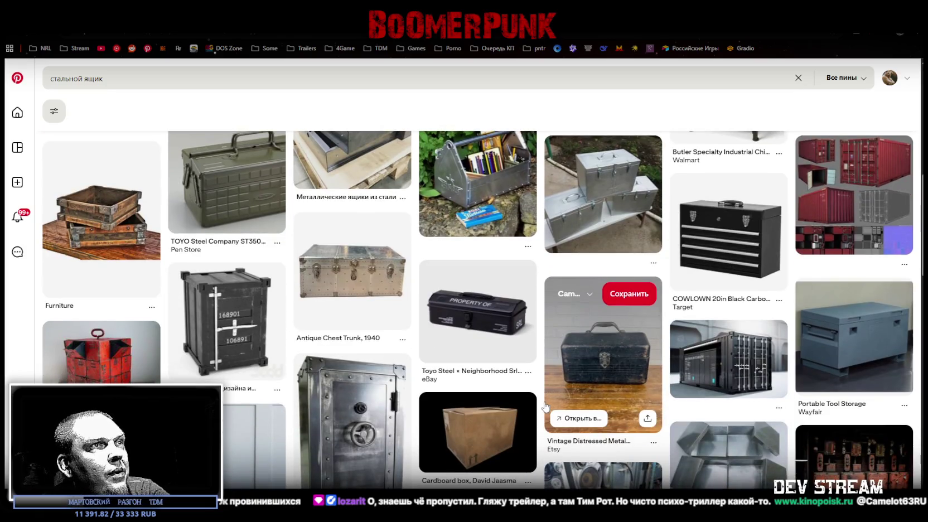
scroll(545, 405, "down", 3)
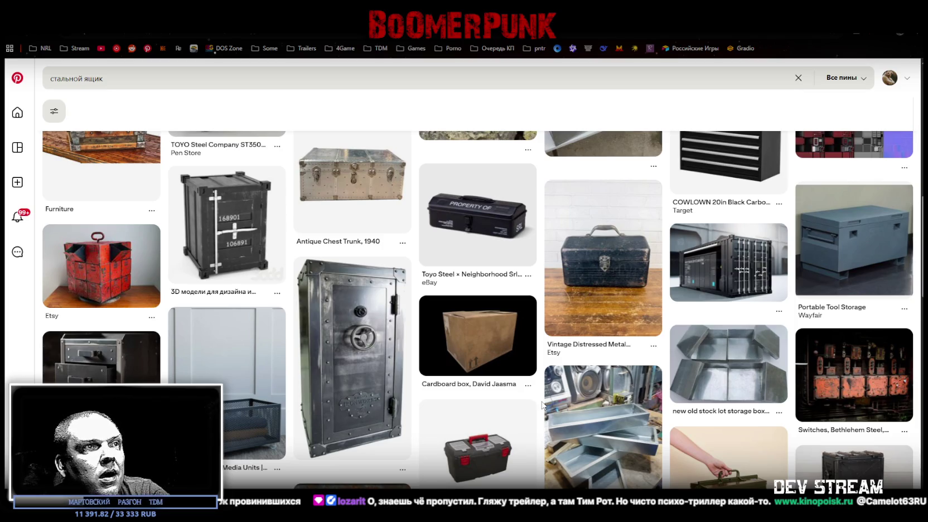
scroll(541, 406, "down", 3)
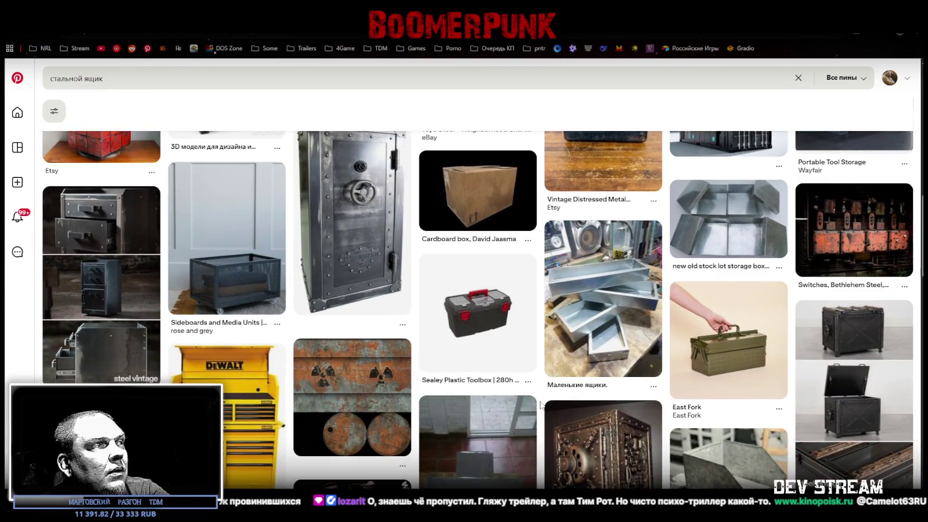
scroll(540, 406, "down", 1)
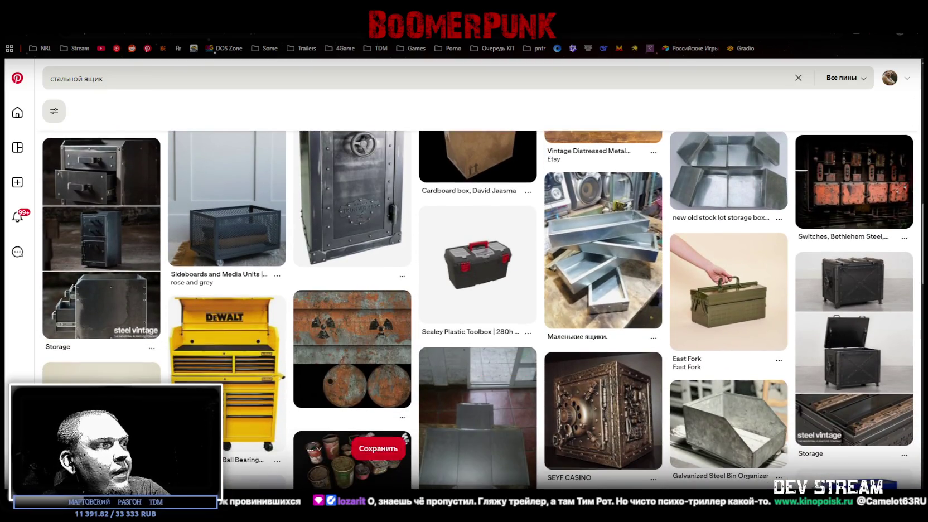
scroll(373, 403, "down", 4)
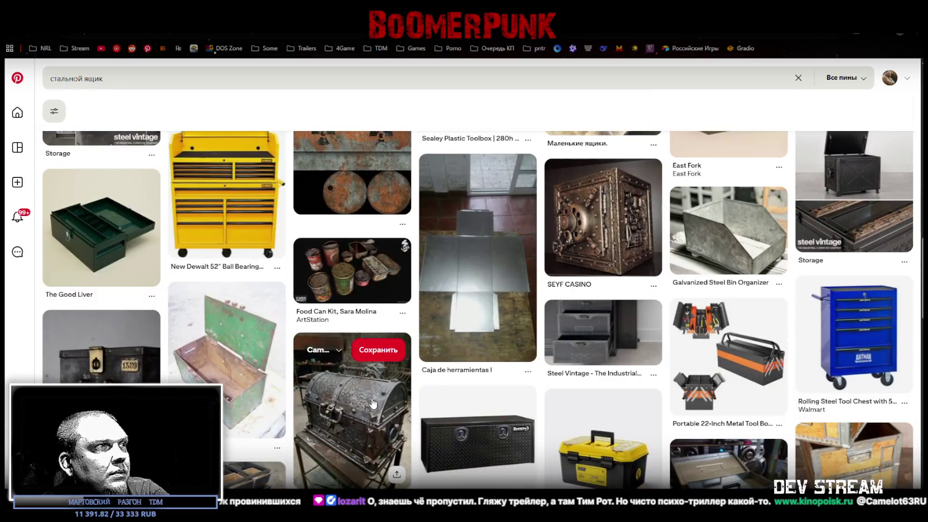
scroll(373, 403, "down", 5)
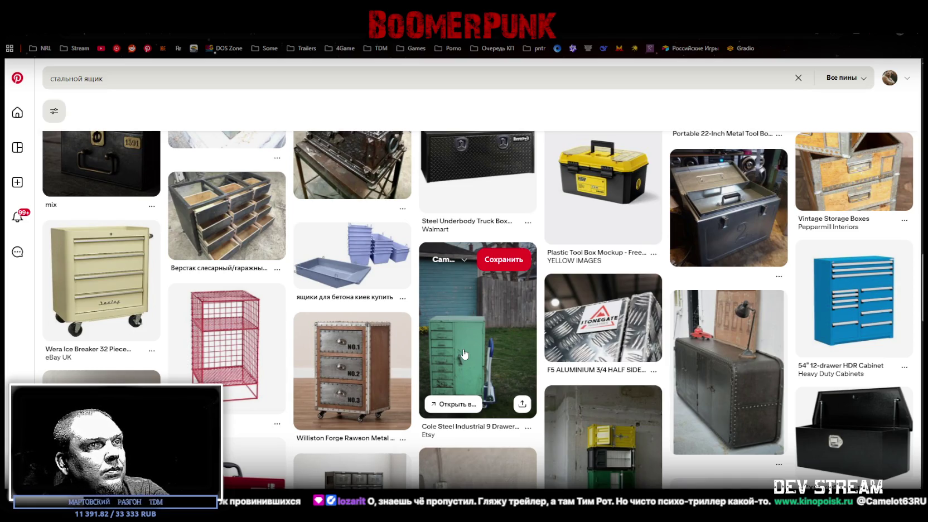
scroll(464, 354, "down", 2)
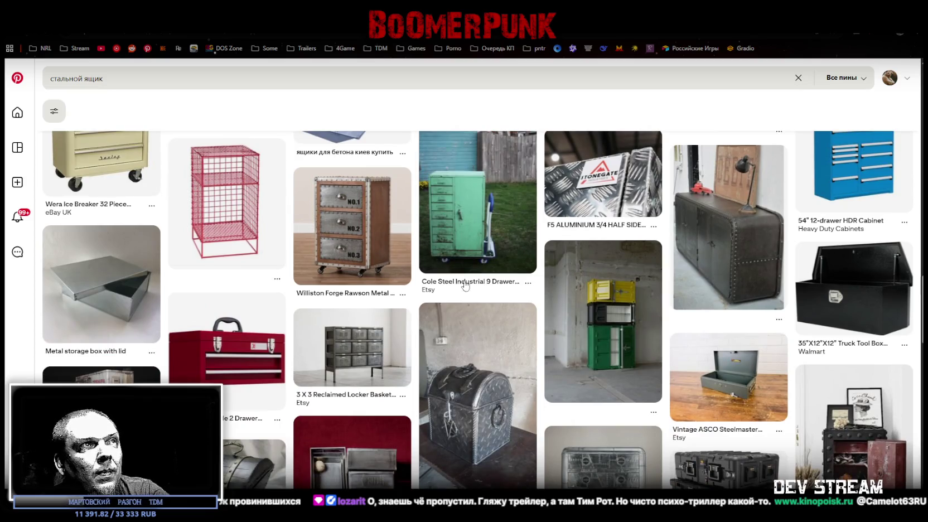
scroll(460, 334, "down", 3)
scroll(457, 353, "down", 1)
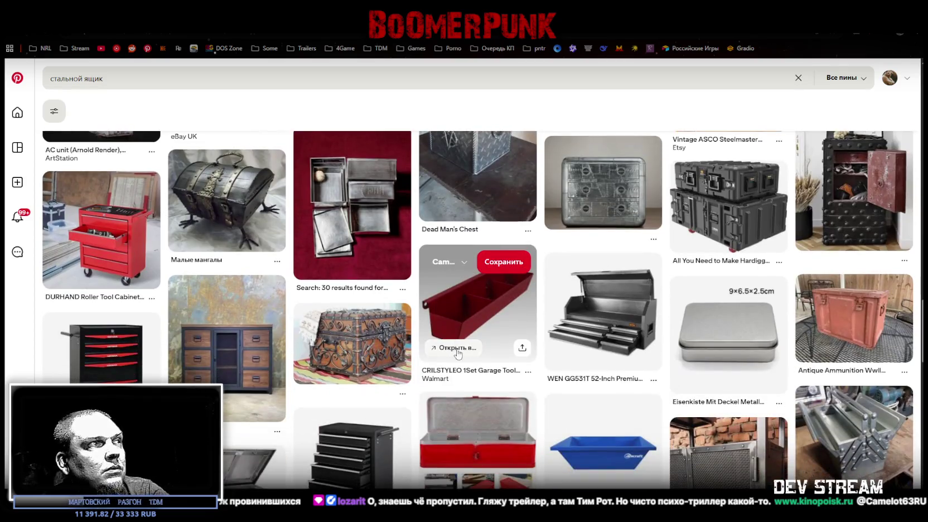
scroll(456, 353, "down", 3)
scroll(451, 362, "down", 2)
scroll(445, 381, "up", 5)
scroll(445, 381, "down", 5)
left_click(84, 79)
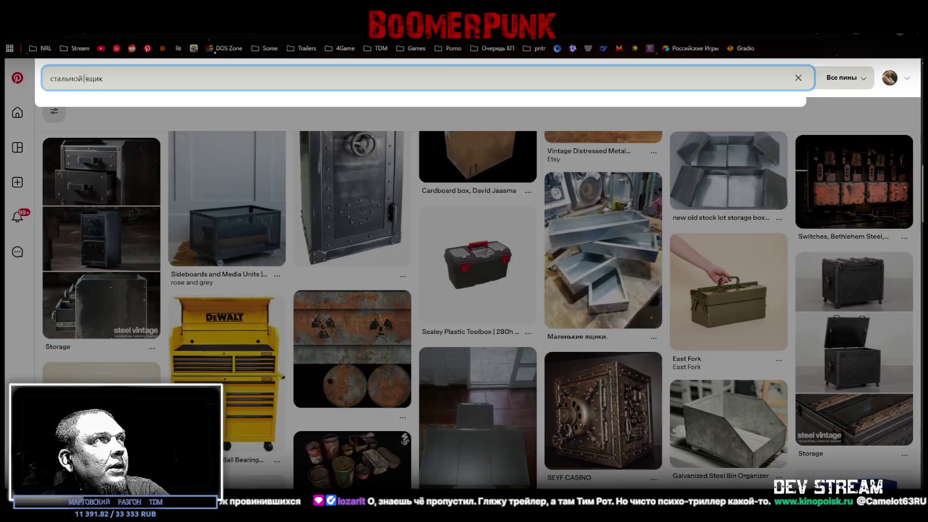
Search Pinterest for 'стальной старый ящик' and browse the first old steel box pins
type("старый")
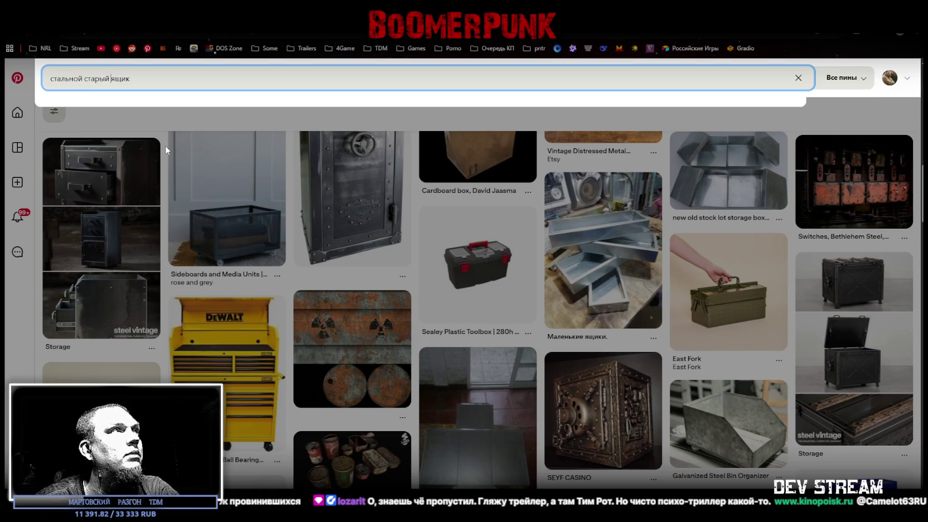
key("Return")
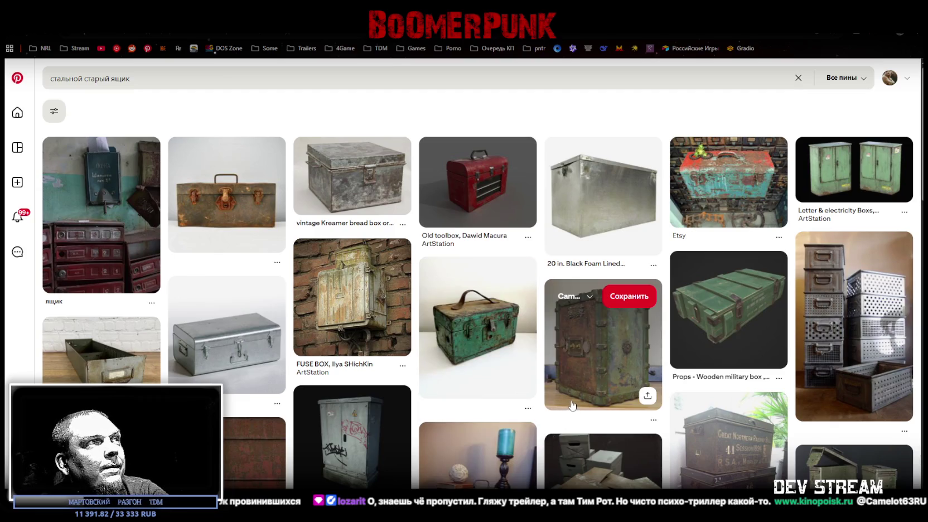
mouse_move(352, 298)
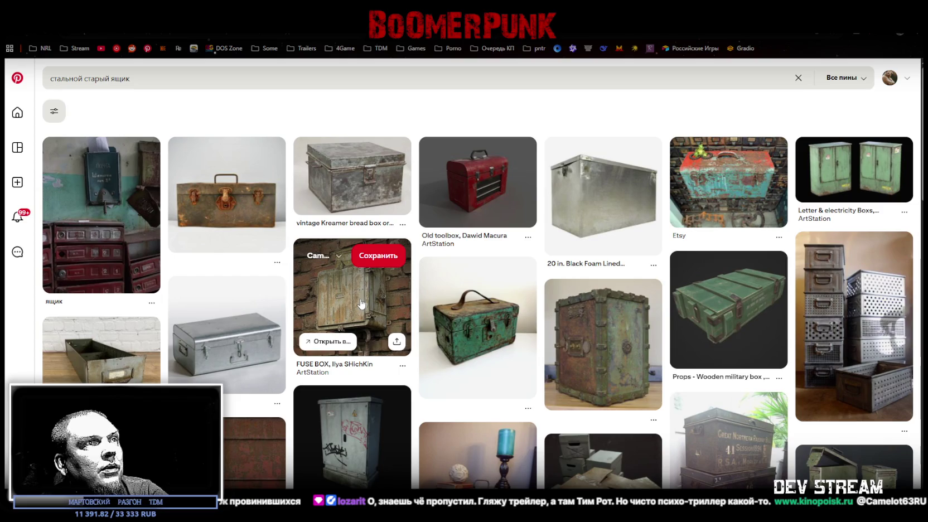
scroll(627, 395, "down", 5)
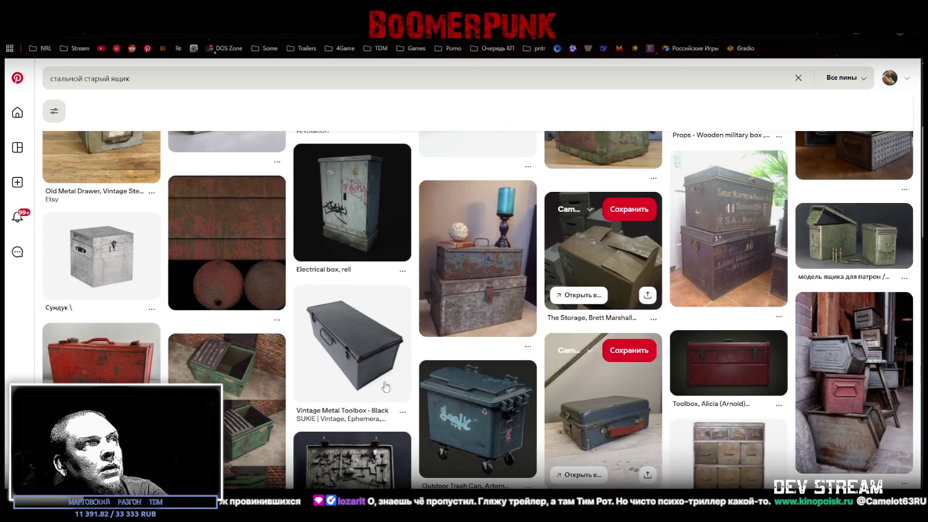
scroll(385, 379, "down", 1)
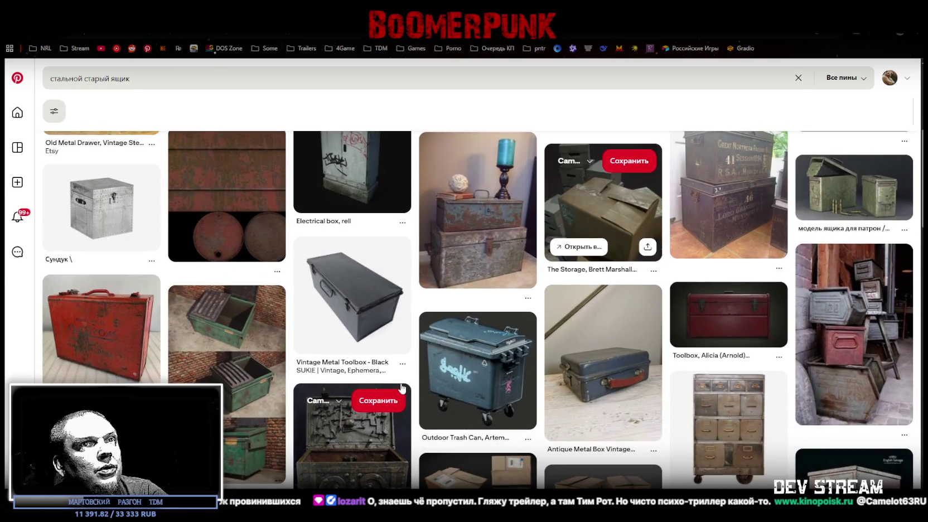
scroll(401, 388, "down", 1)
scroll(402, 389, "down", 2)
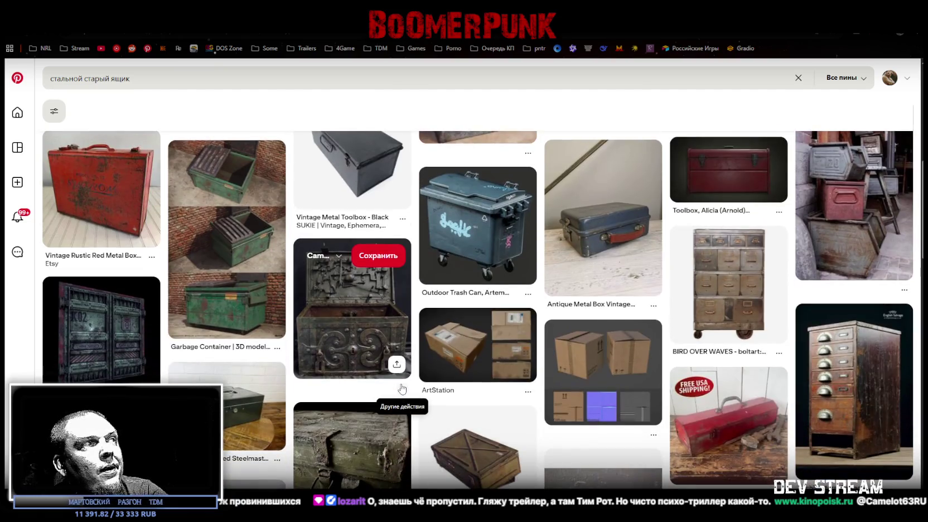
scroll(402, 389, "down", 1)
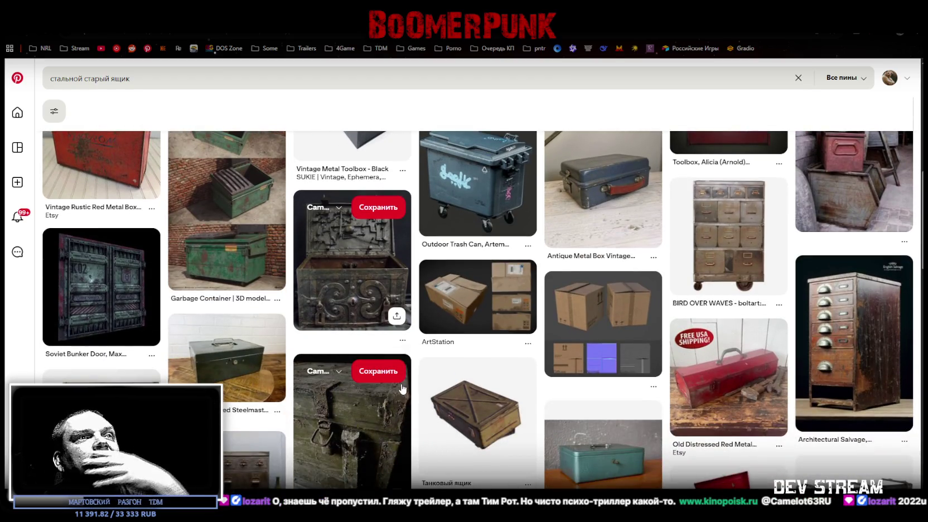
scroll(401, 389, "down", 2)
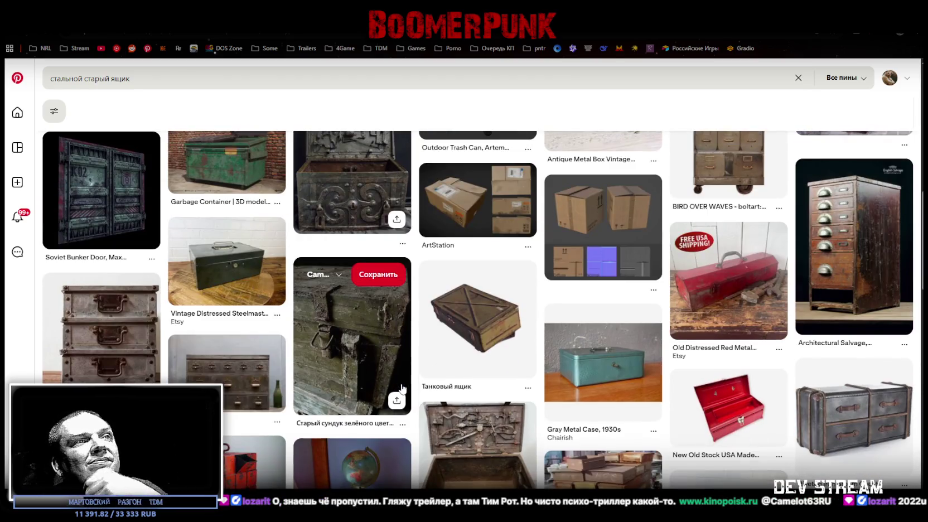
scroll(402, 389, "down", 2)
scroll(401, 389, "down", 2)
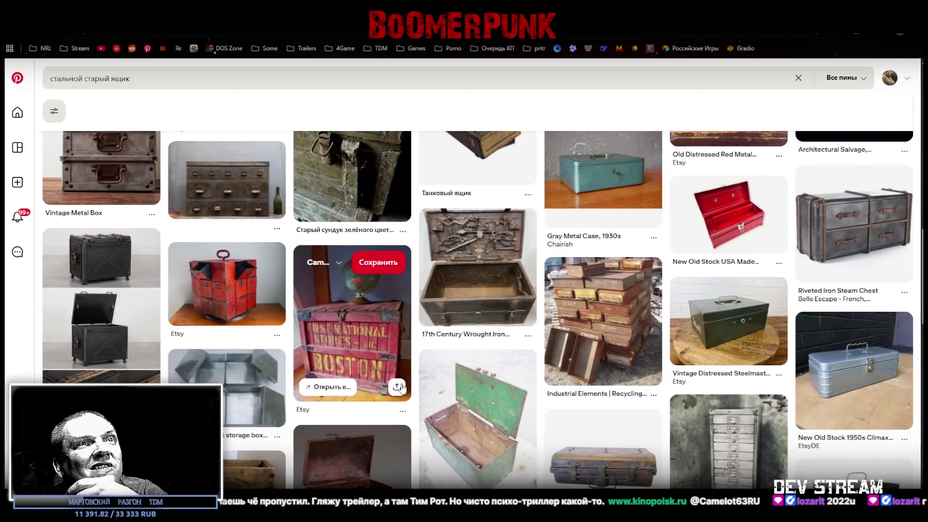
scroll(401, 388, "down", 2)
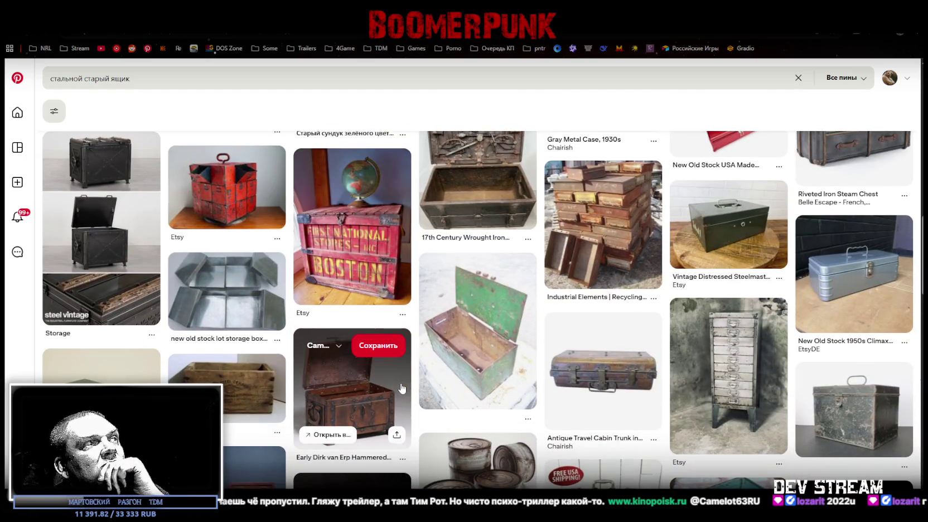
scroll(402, 389, "down", 1)
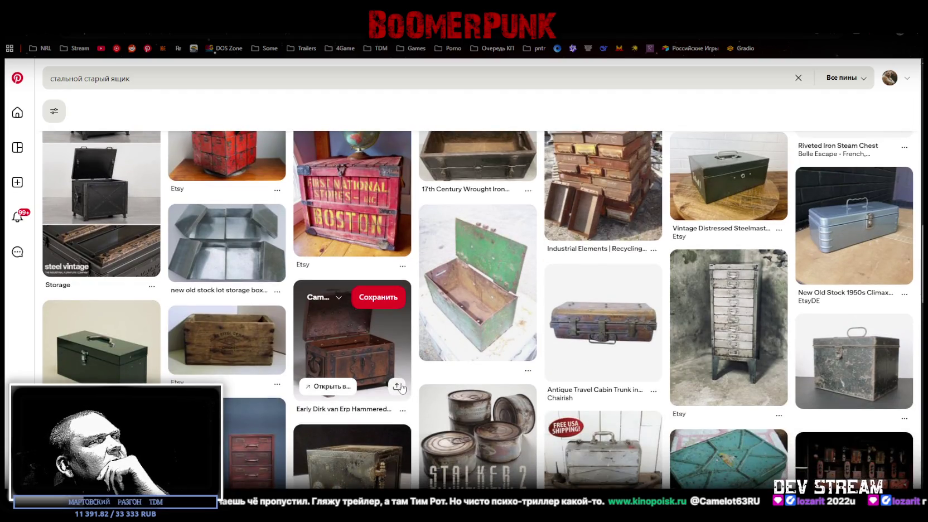
Browse further metal box and toolbox references, then return to the Photoshop document
scroll(402, 389, "down", 2)
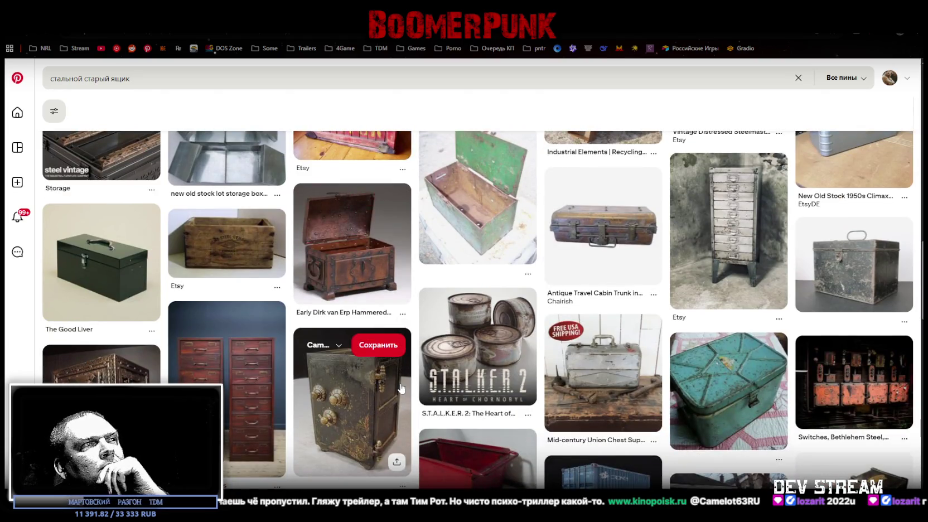
scroll(401, 388, "down", 1)
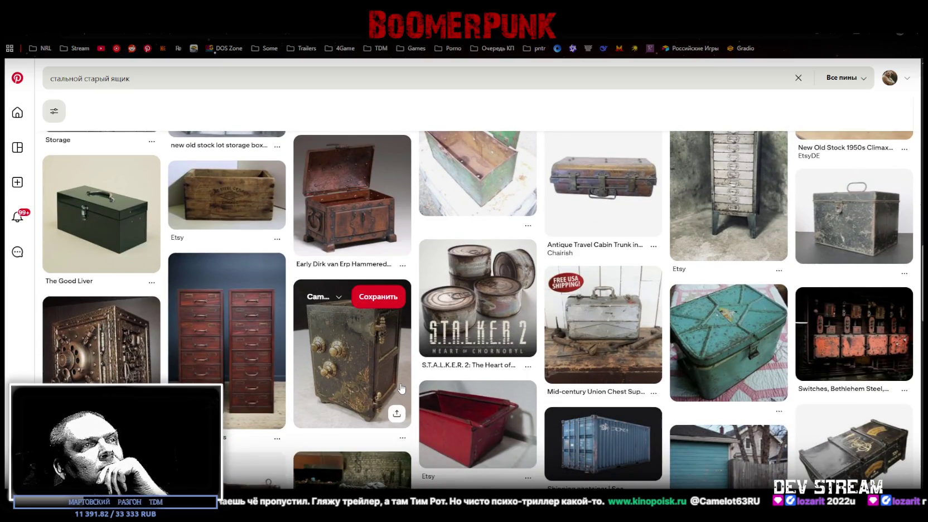
scroll(402, 389, "down", 1)
scroll(402, 388, "down", 1)
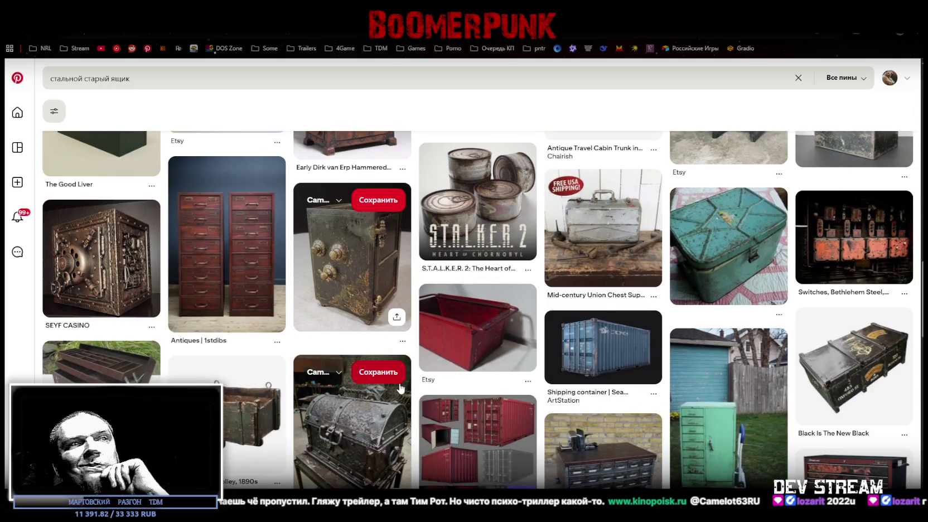
scroll(399, 388, "down", 1)
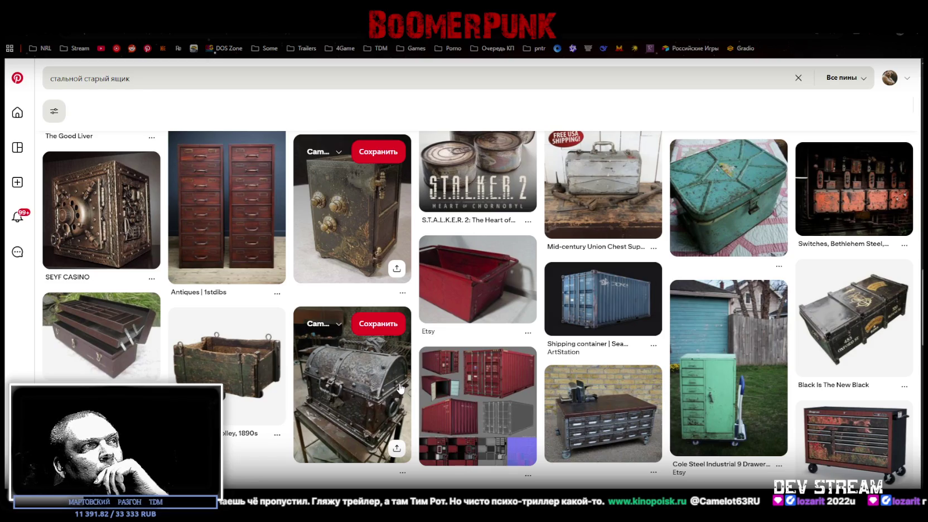
scroll(400, 388, "down", 2)
scroll(399, 388, "down", 3)
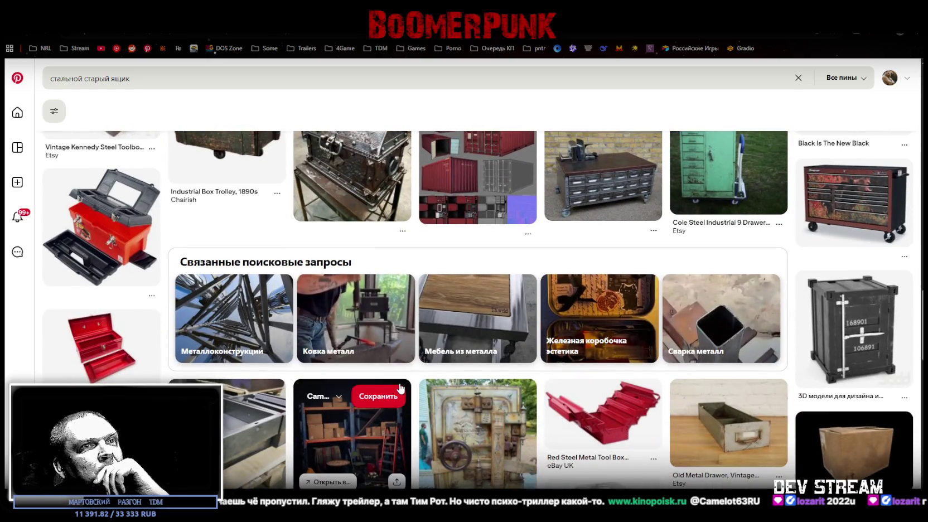
scroll(400, 387, "down", 2)
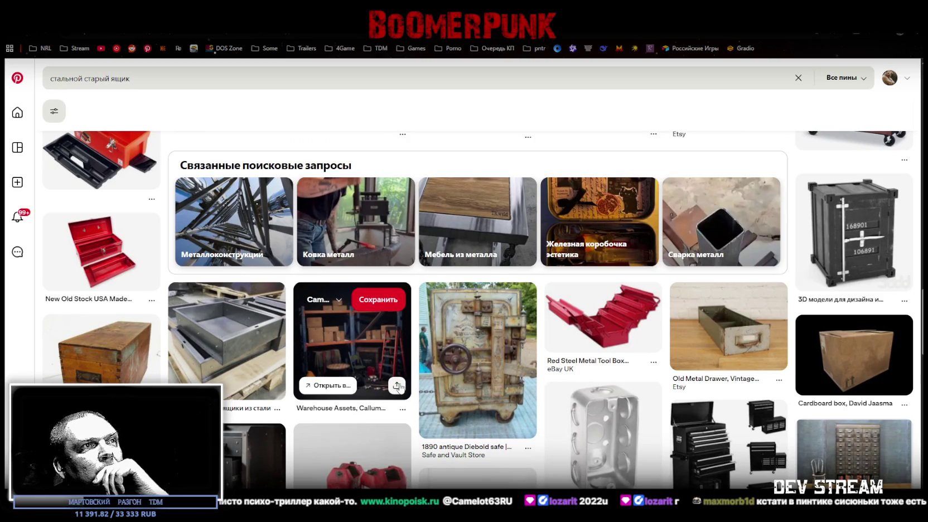
scroll(398, 387, "down", 2)
scroll(400, 387, "down", 1)
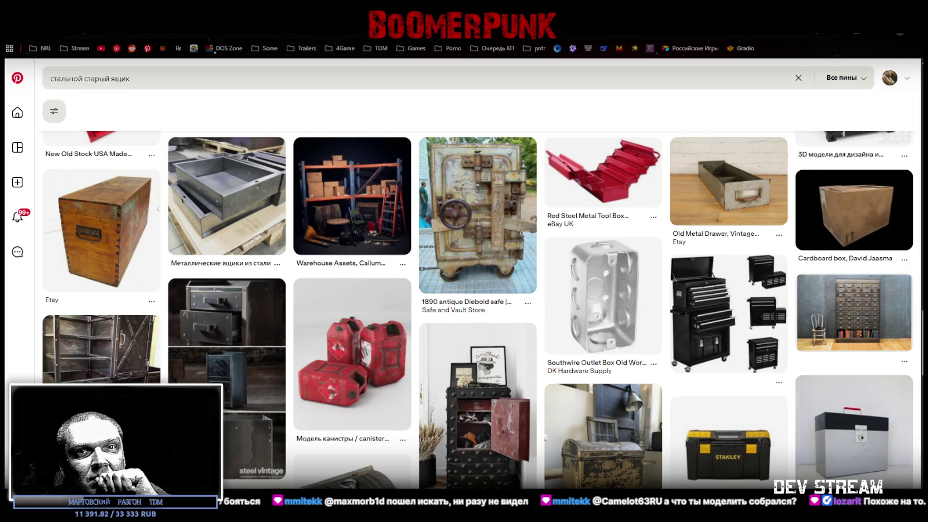
mouse_move(603, 428)
key("alt+Tab")
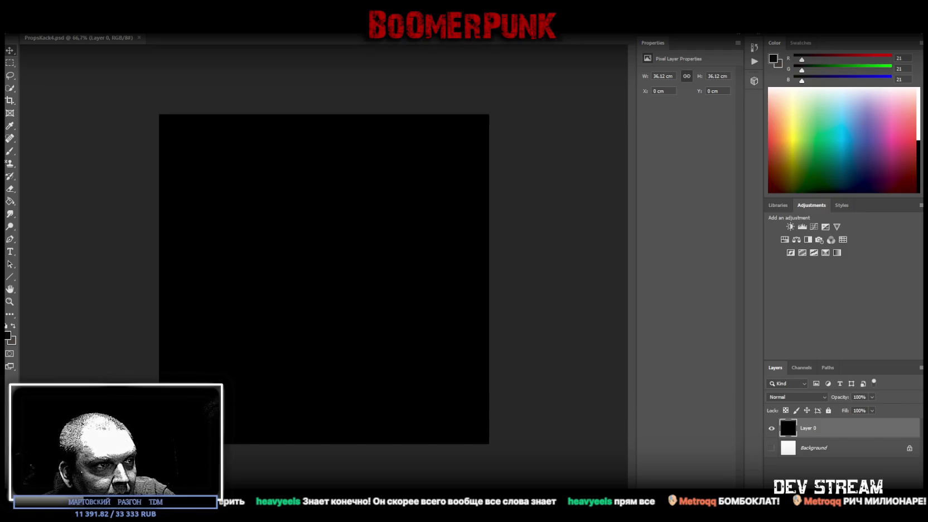
Paste the rusty teal chest sheet as a smart object scaled to canvas width at the top
key("ctrl+v")
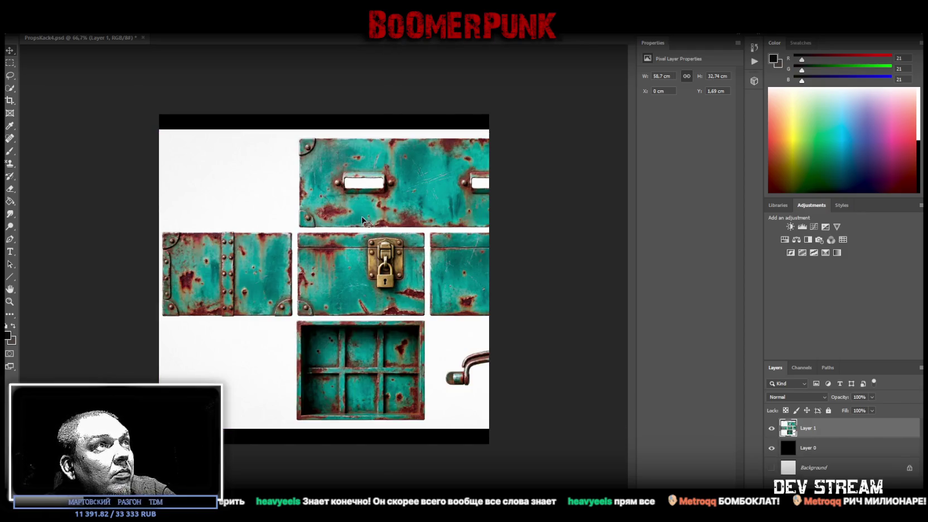
right_click(817, 436)
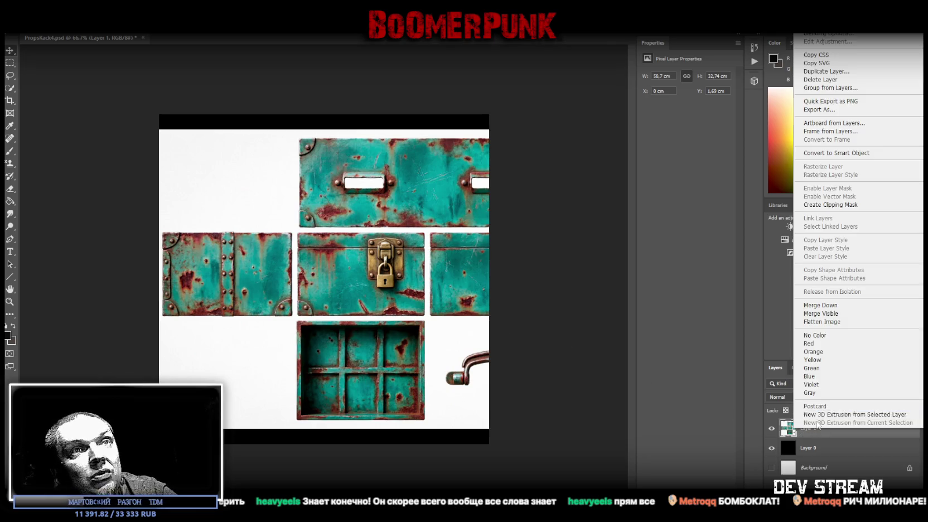
left_click(831, 152)
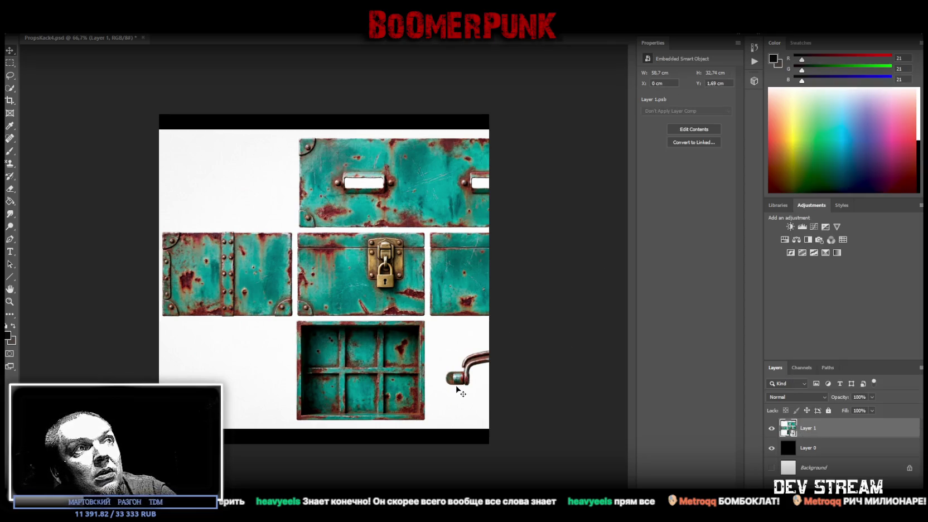
key("ctrl+t")
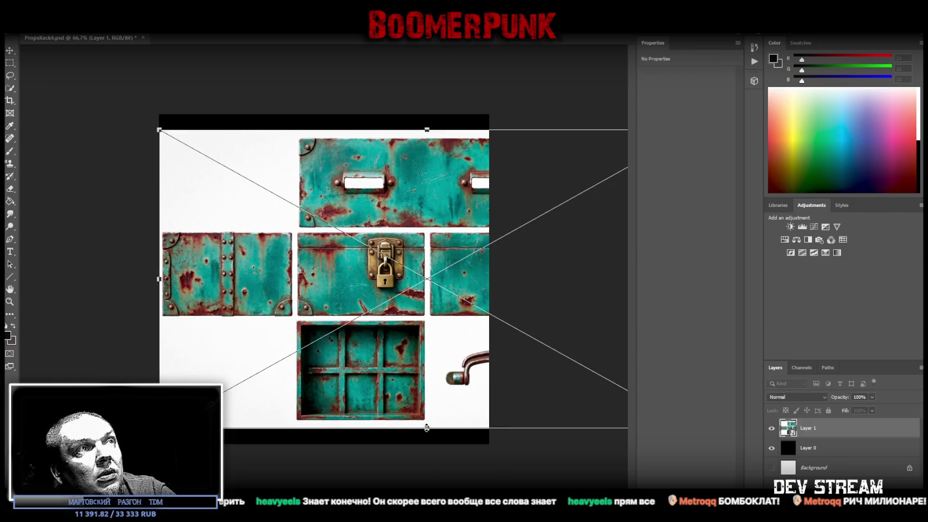
mouse_move(426, 428)
left_mouse_down()
mouse_move(459, 281)
mouse_move(343, 266)
left_mouse_up()
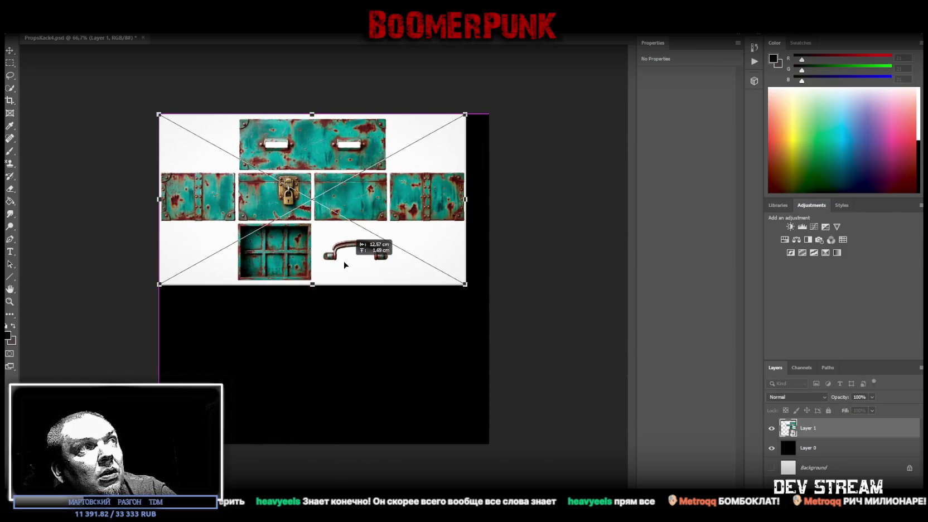
key("Return")
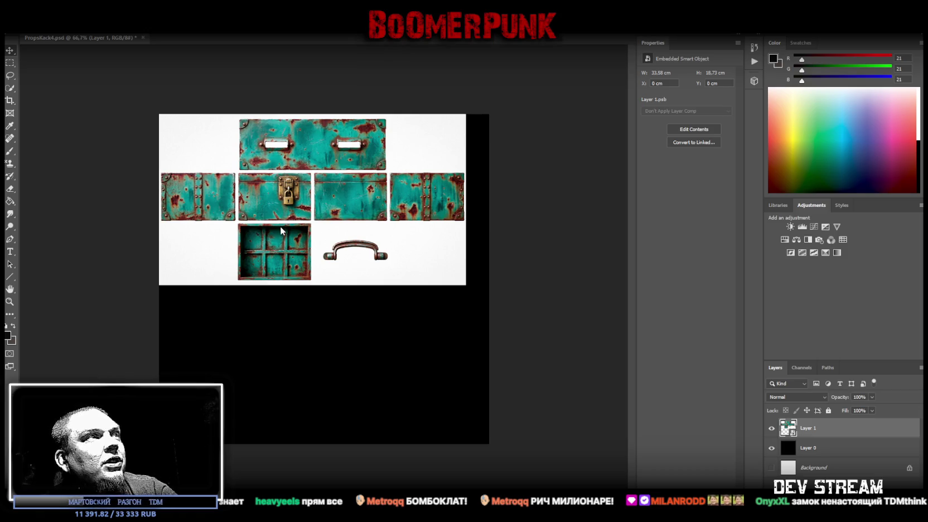
Zoom in on the chest's padlock to inspect its detail
left_click_drag(262, 191, 257, 191)
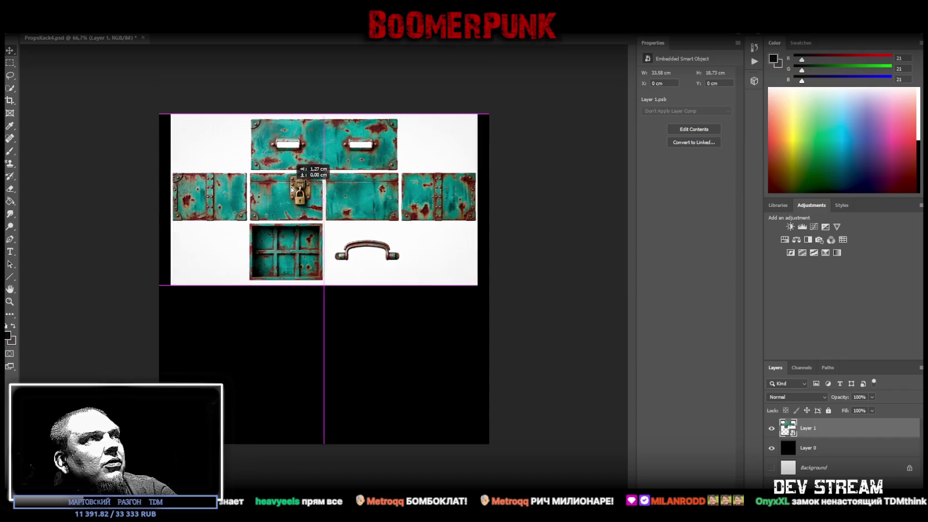
left_click(10, 301)
mouse_move(287, 194)
left_mouse_down()
mouse_move(357, 186)
mouse_move(339, 188)
mouse_move(326, 233)
left_mouse_up()
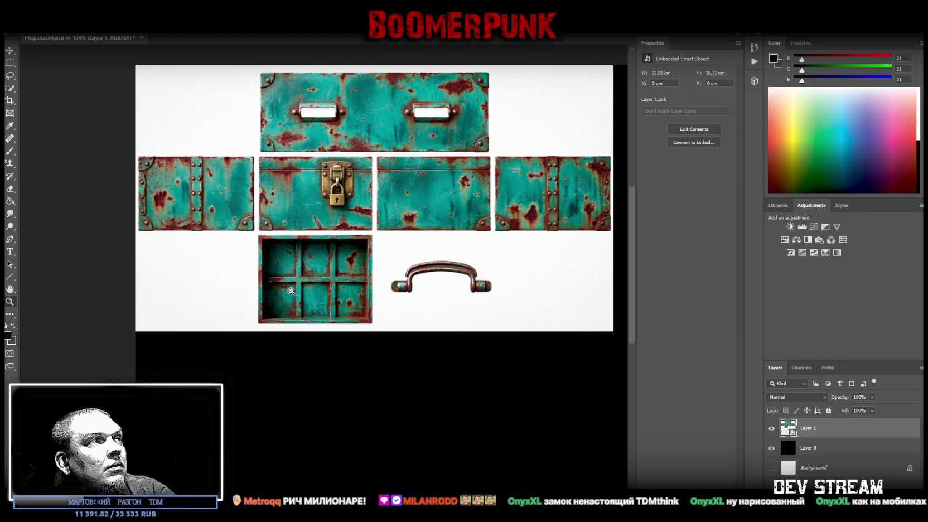
Paste the rusty cabinet sheet unclipped and convert it to a smart object
key("ctrl+0")
key("ctrl+v")
right_click(819, 428)
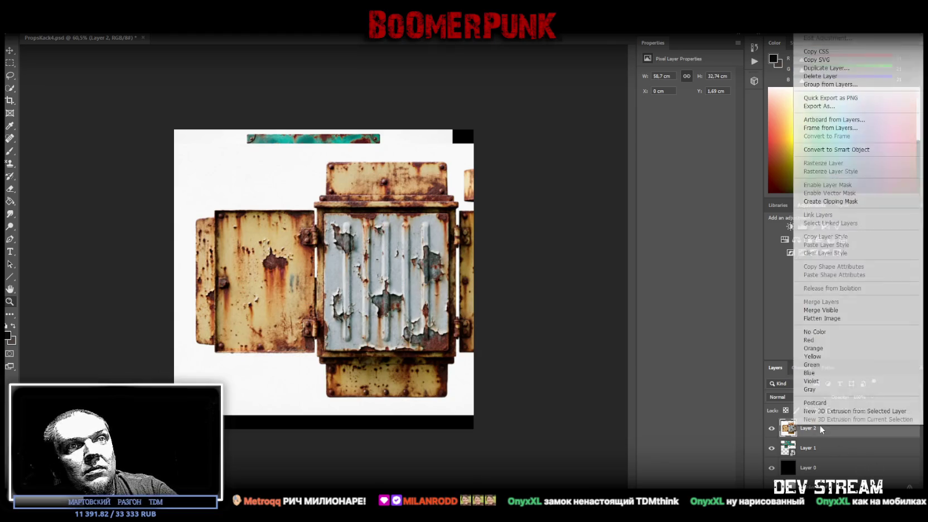
left_click(856, 201)
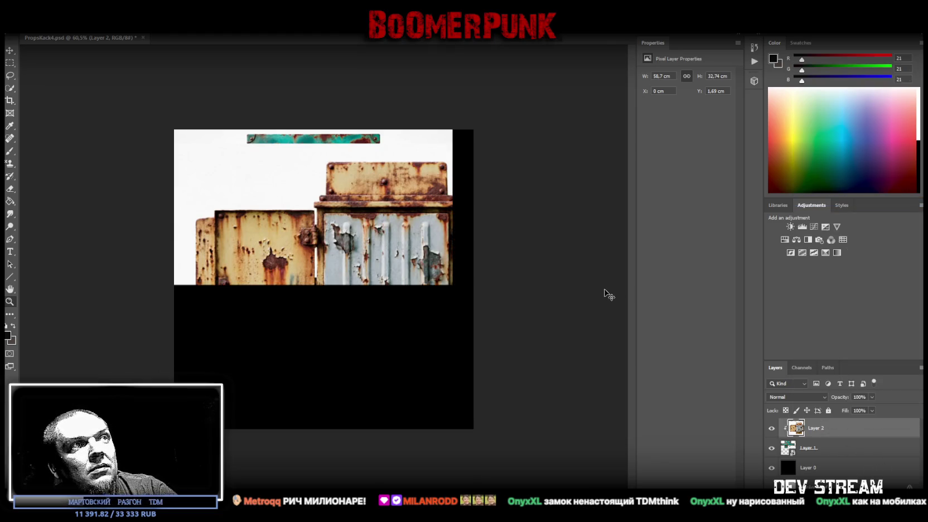
key("ctrl+alt+g")
right_click(828, 425)
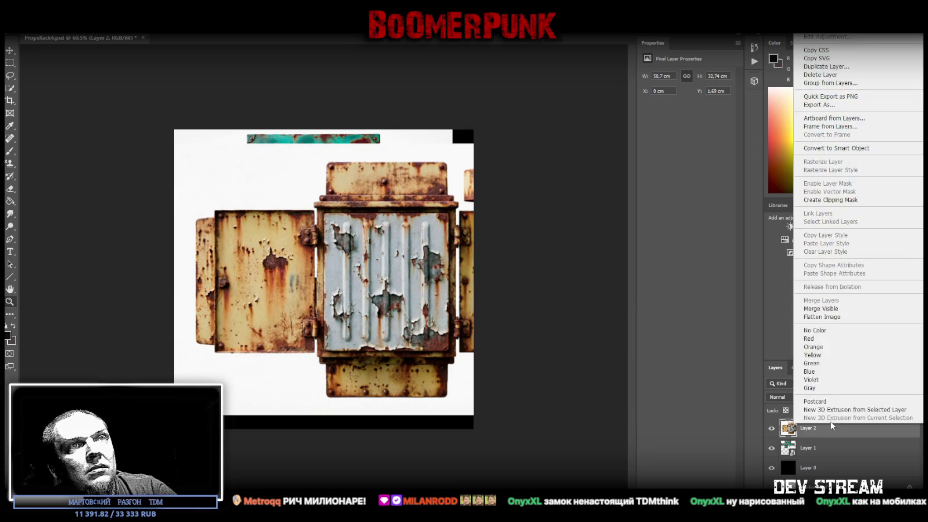
left_click(874, 146)
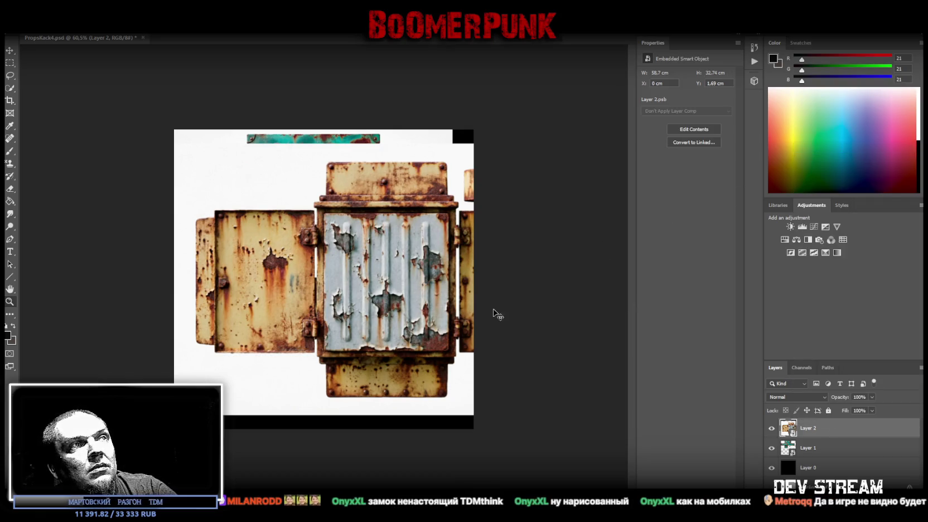
Scale the cabinet sheet down and place it beneath the teal chest sheet
key("ctrl+t")
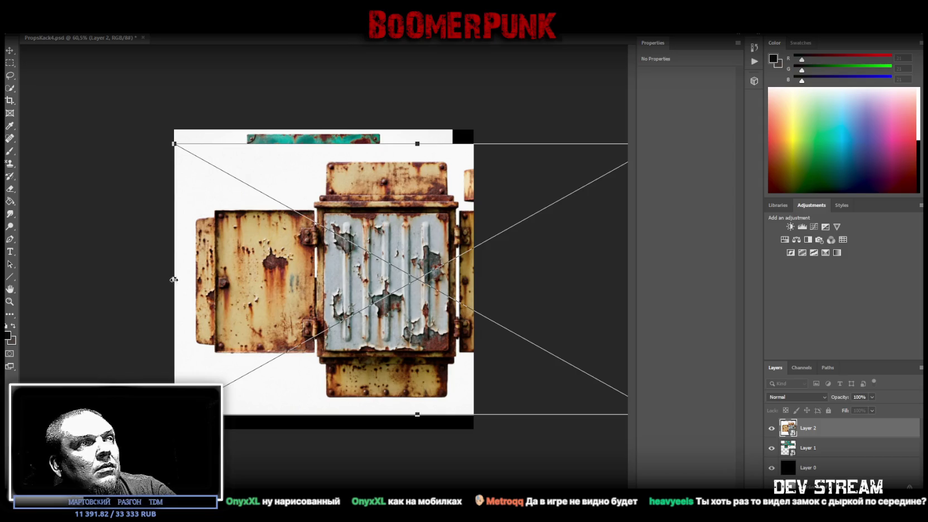
left_click_drag(171, 278, 281, 300)
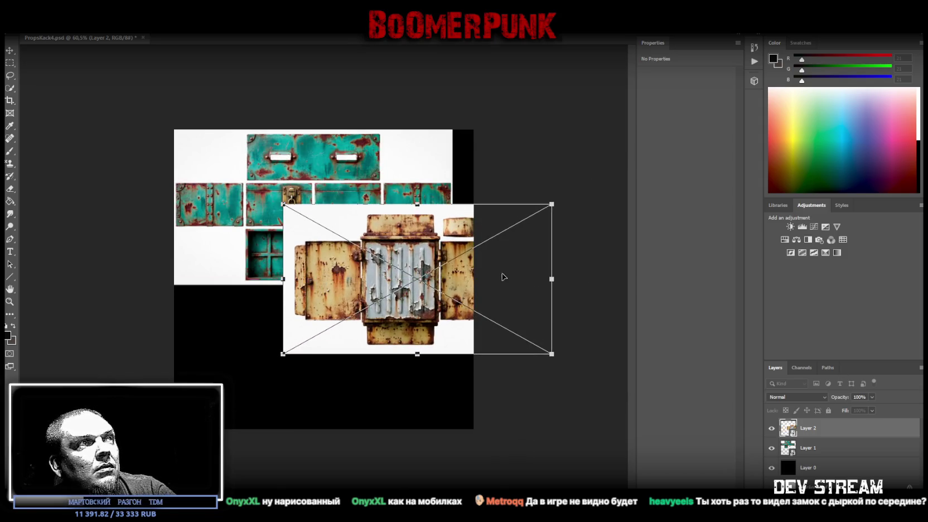
left_click_drag(502, 276, 400, 201)
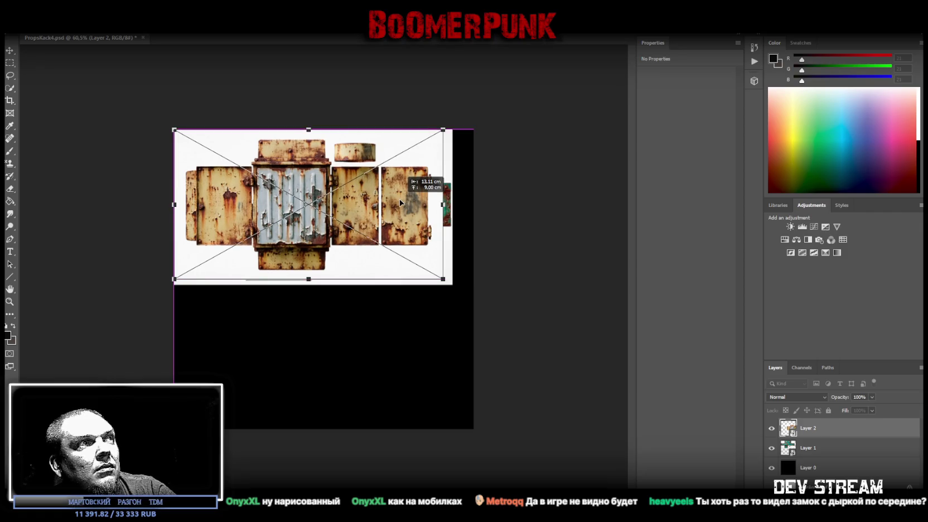
left_click_drag(400, 202, 415, 326)
key("Return")
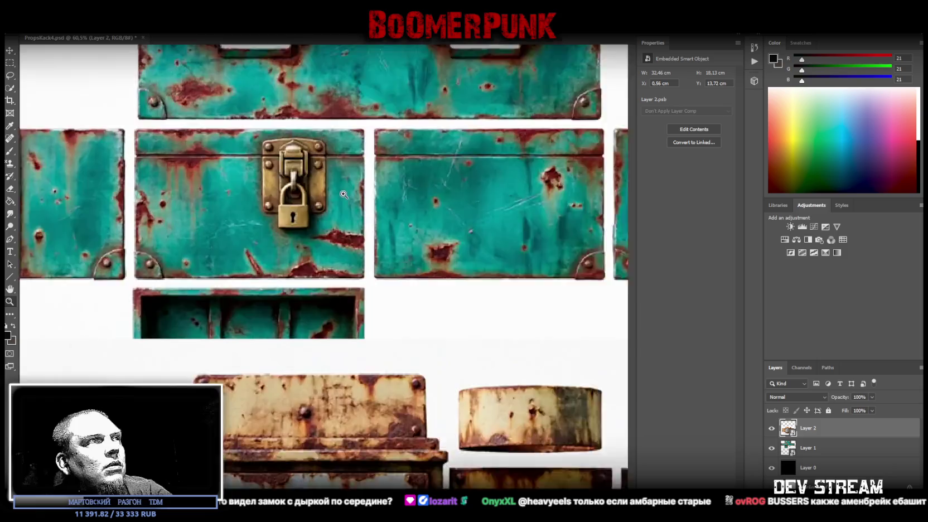
left_click_drag(294, 206, 371, 188)
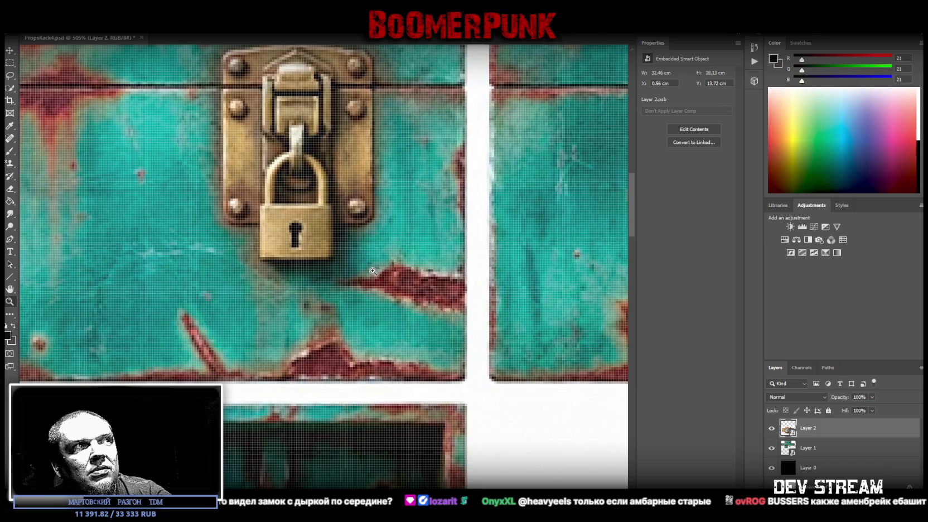
left_click_drag(376, 272, 343, 279)
left_click_drag(405, 259, 363, 261)
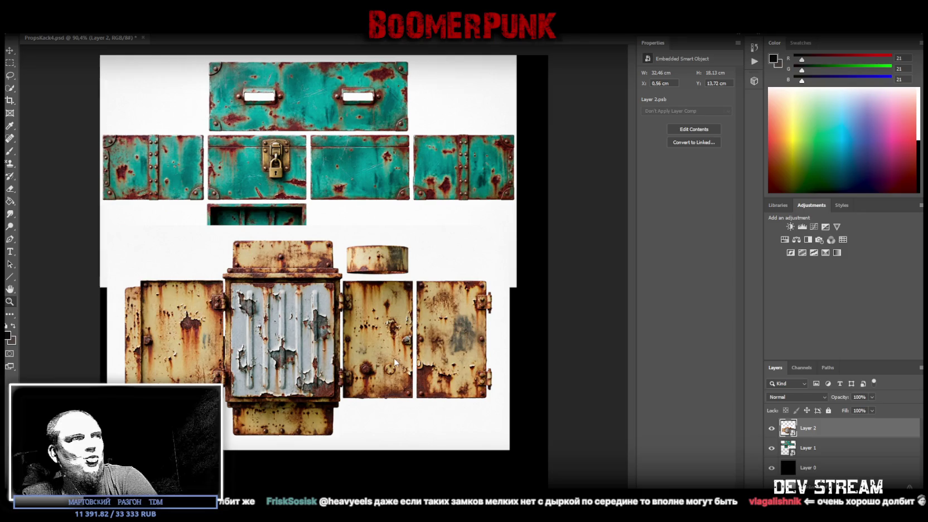
Widen the teal chest sheet to full canvas width and shift it down slightly
left_click(835, 453)
key("ctrl+t")
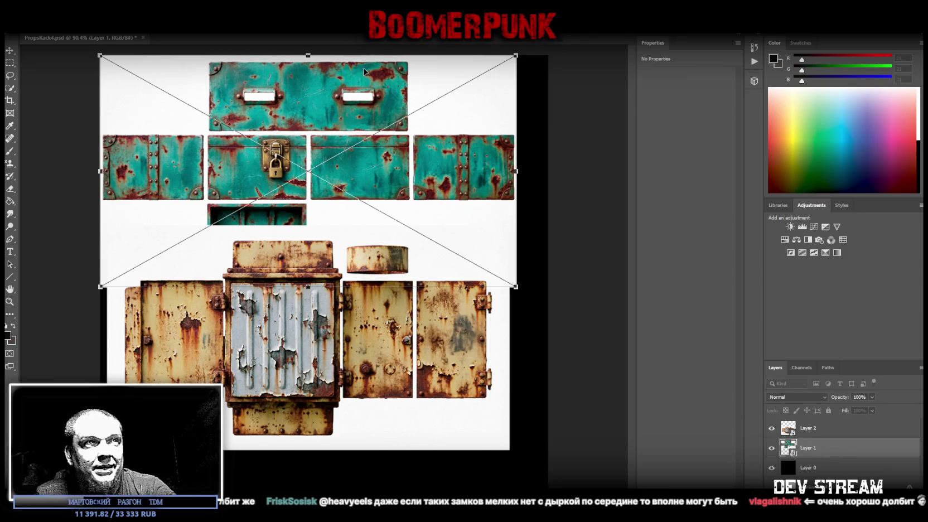
left_click_drag(515, 171, 547, 170)
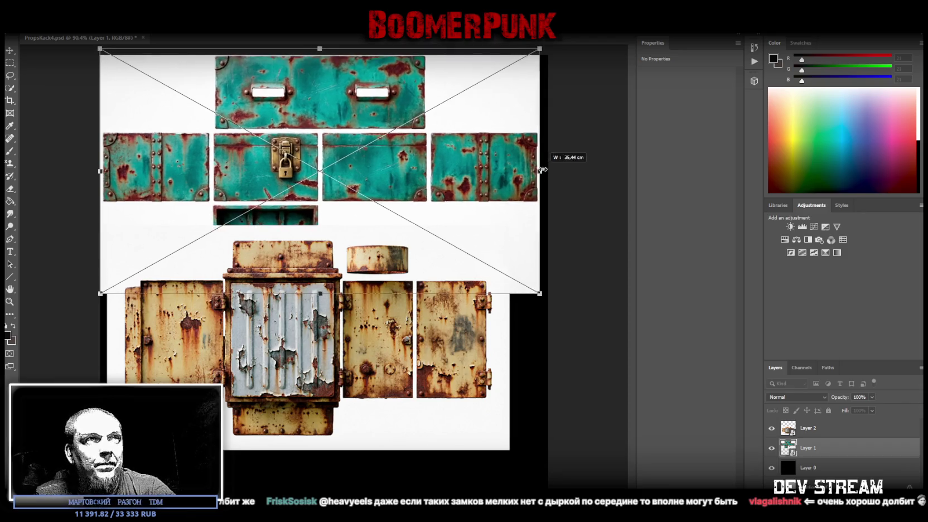
left_click_drag(493, 81, 493, 90)
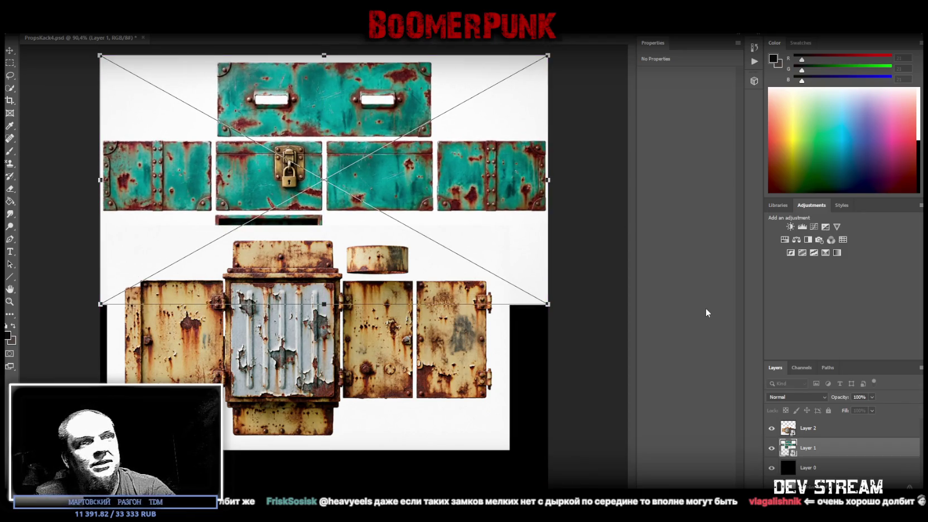
key("Return")
Stretch the rusty cabinet sheet to full canvas width at the top, then paste the barber-chair sheet
left_click(817, 426)
key("ctrl+t")
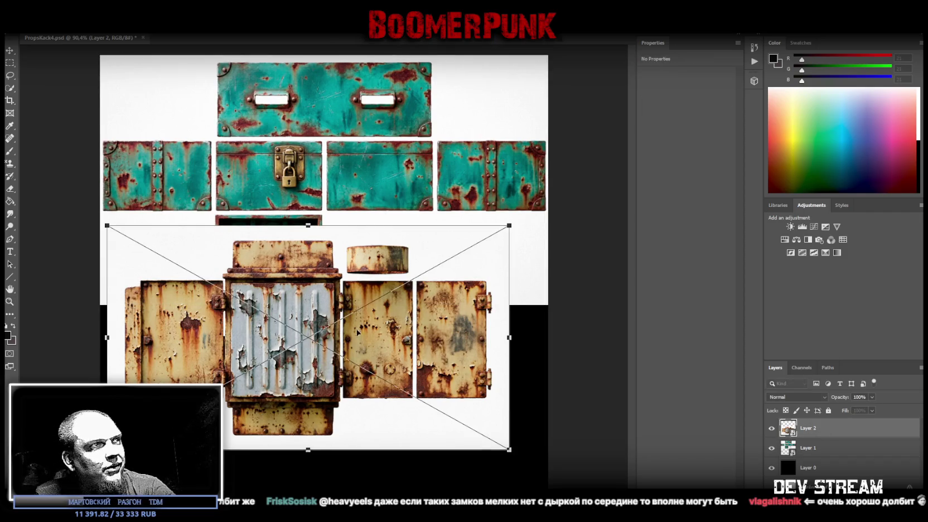
left_click_drag(365, 340, 359, 343)
left_click_drag(503, 339, 548, 339)
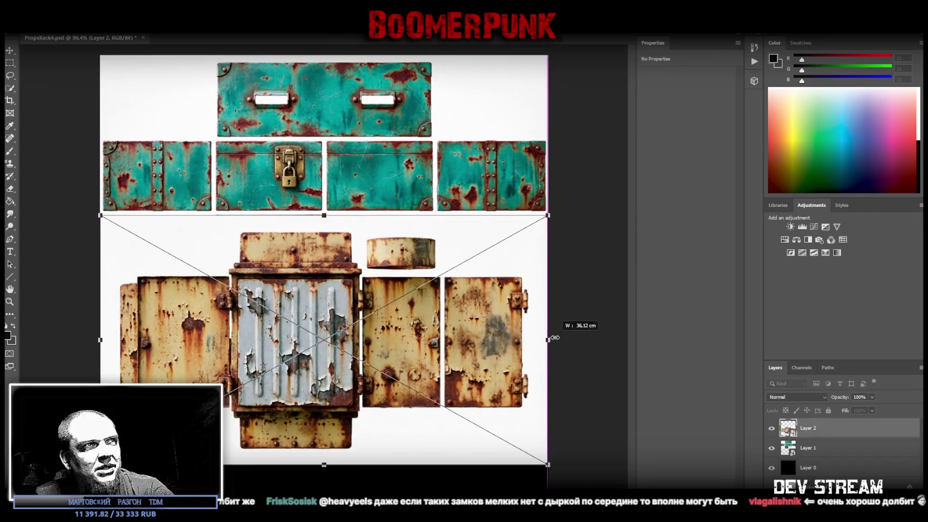
left_click_drag(450, 389, 451, 234)
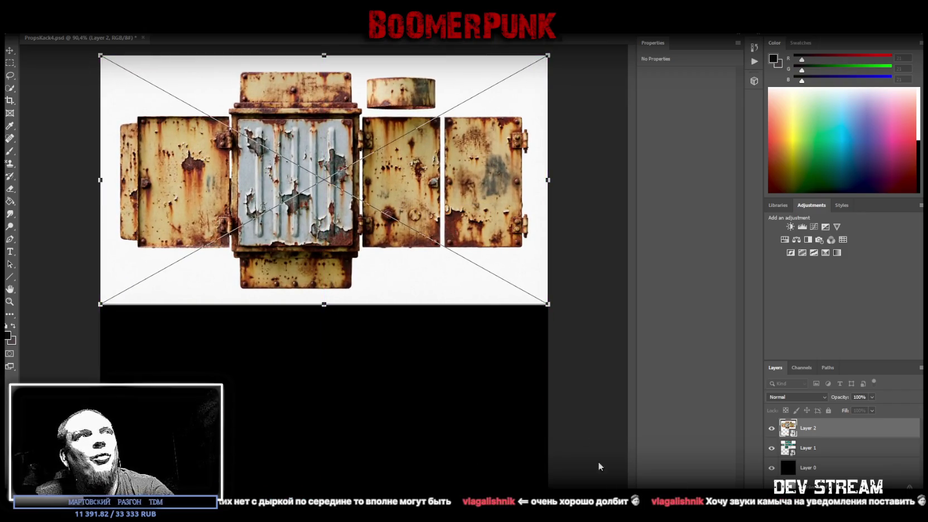
key("Return")
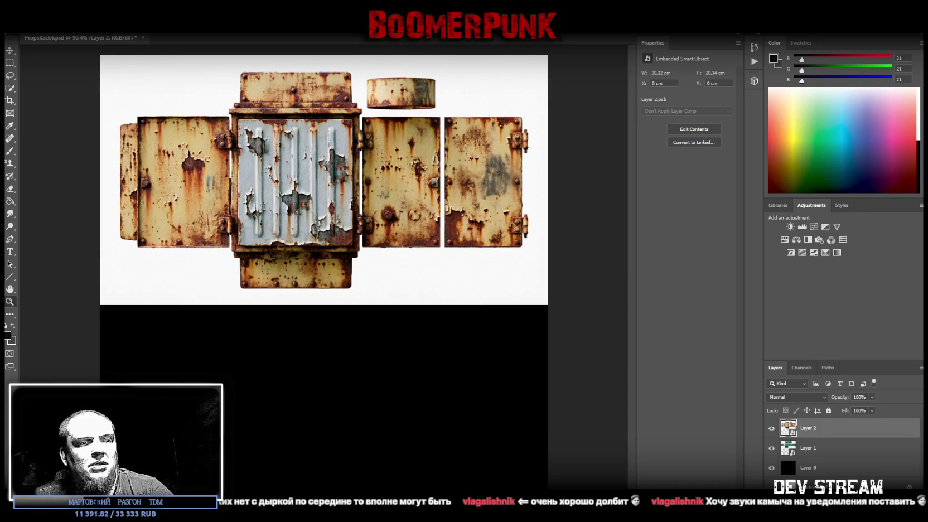
key("ctrl+v")
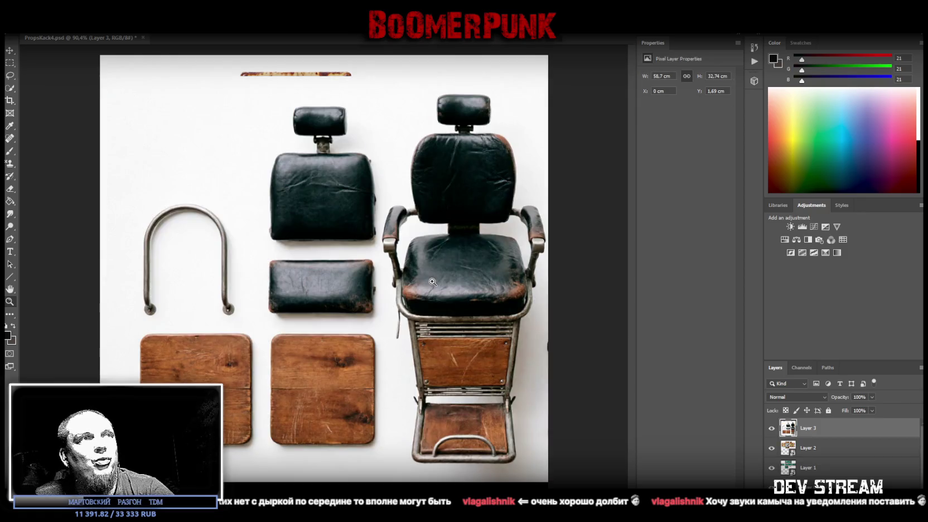
Convert Layer 3 to a smart object and scale it to 36.12 × 20.14 cm at the top-left
right_click(842, 428)
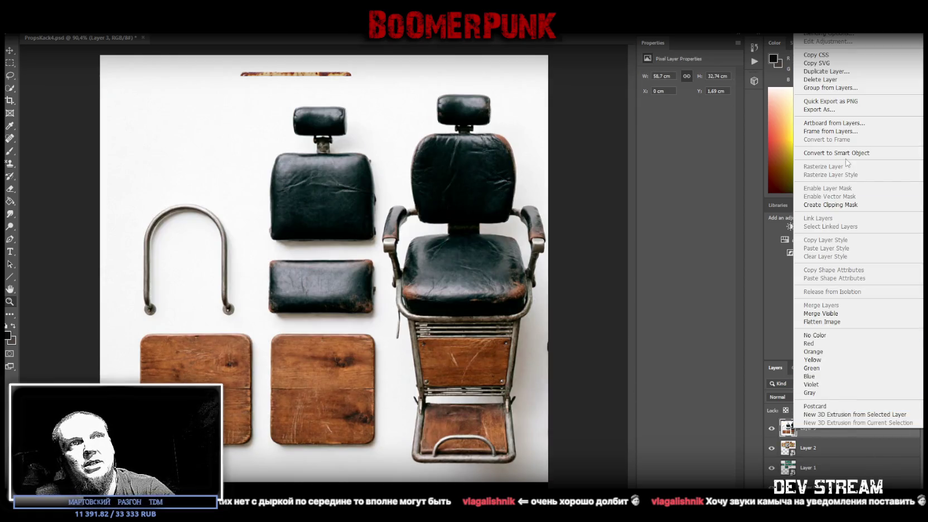
left_click(836, 153)
key("ctrl+t")
mouse_move(468, 473)
left_mouse_down()
mouse_move(459, 338)
mouse_move(373, 249)
mouse_move(348, 260)
mouse_move(375, 252)
left_mouse_up()
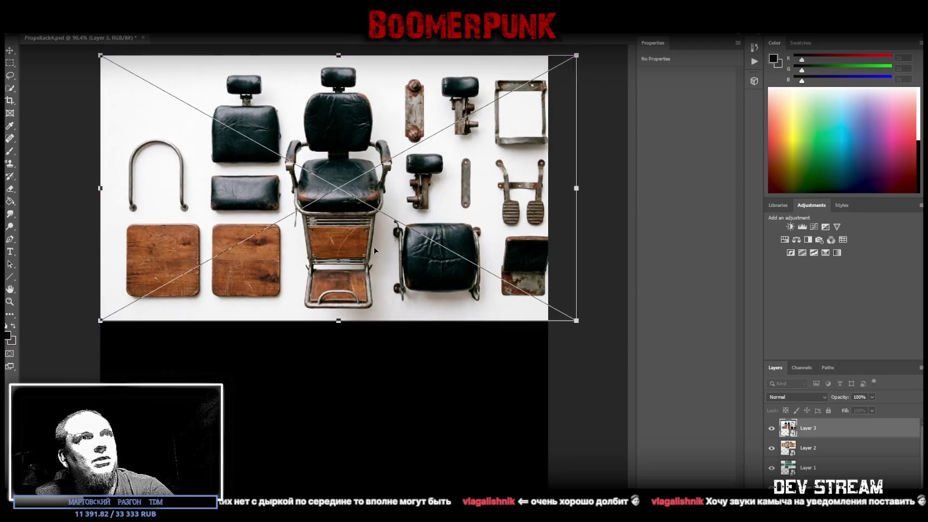
left_click_drag(576, 188, 548, 179)
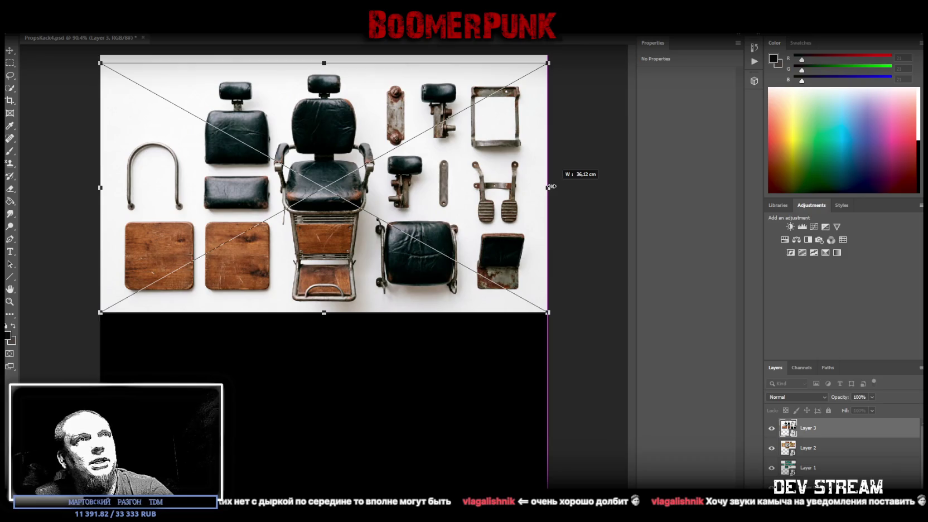
key("Return")
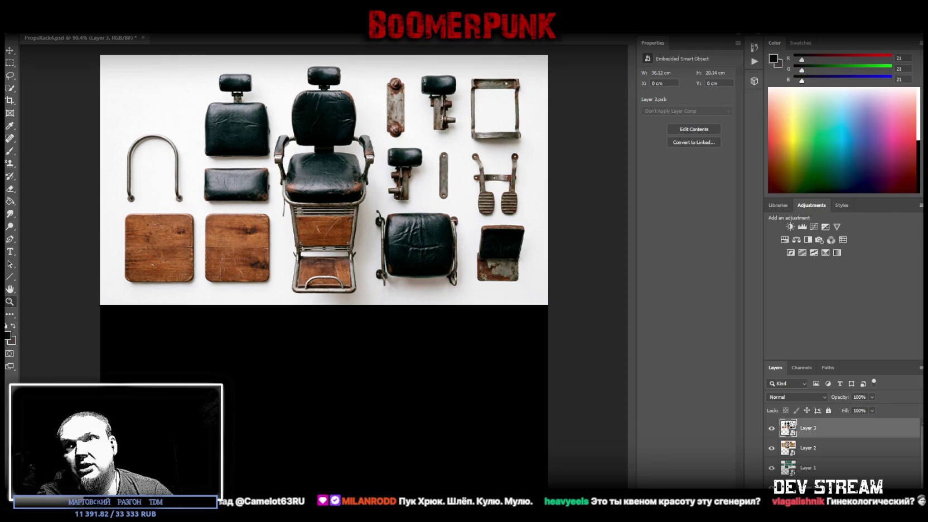
key("alt+Tab")
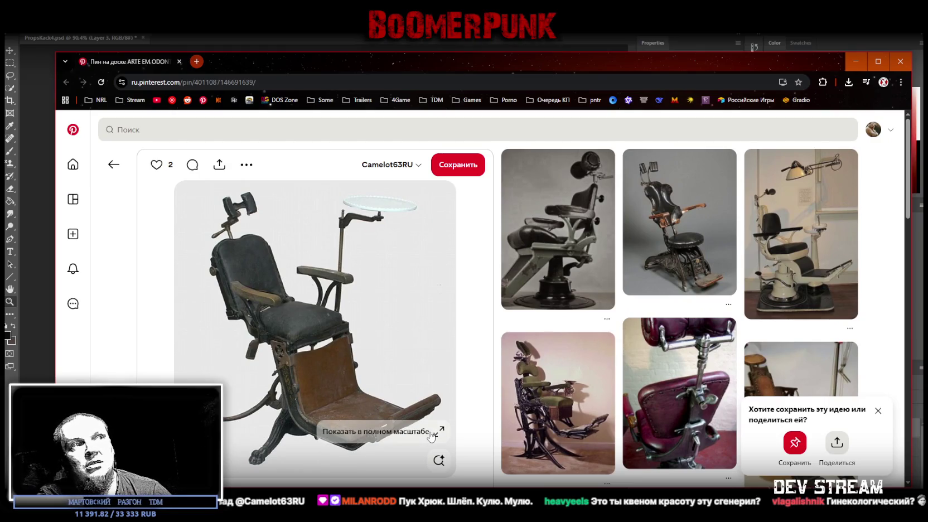
mouse_move(557, 402)
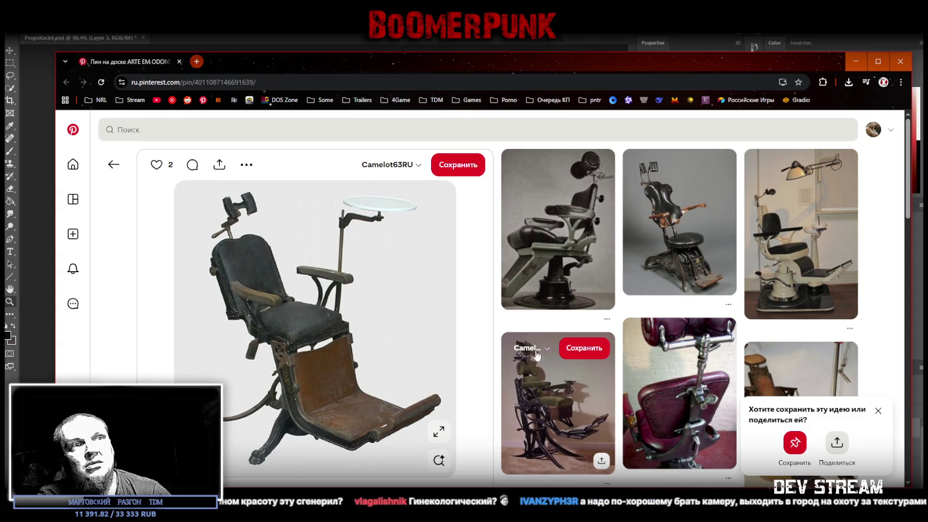
left_click_drag(259, 58, 602, 491)
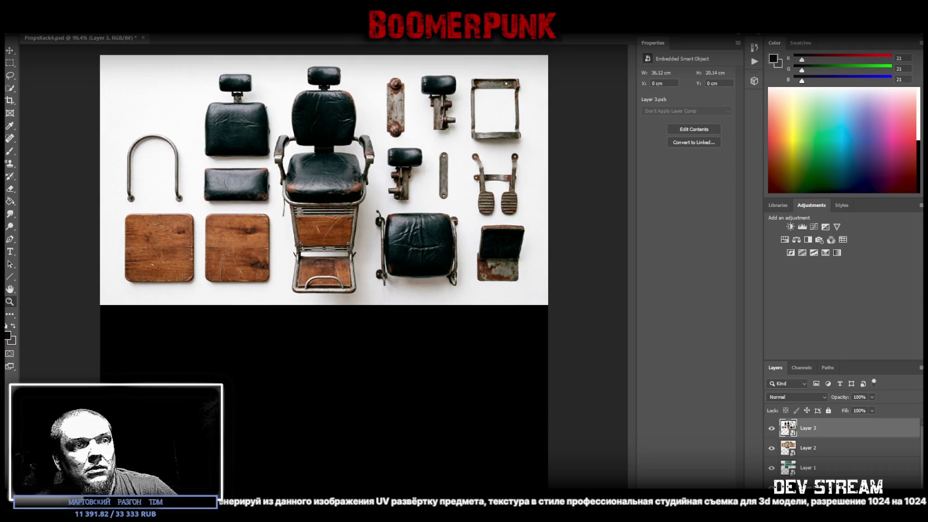
key("alt+Tab")
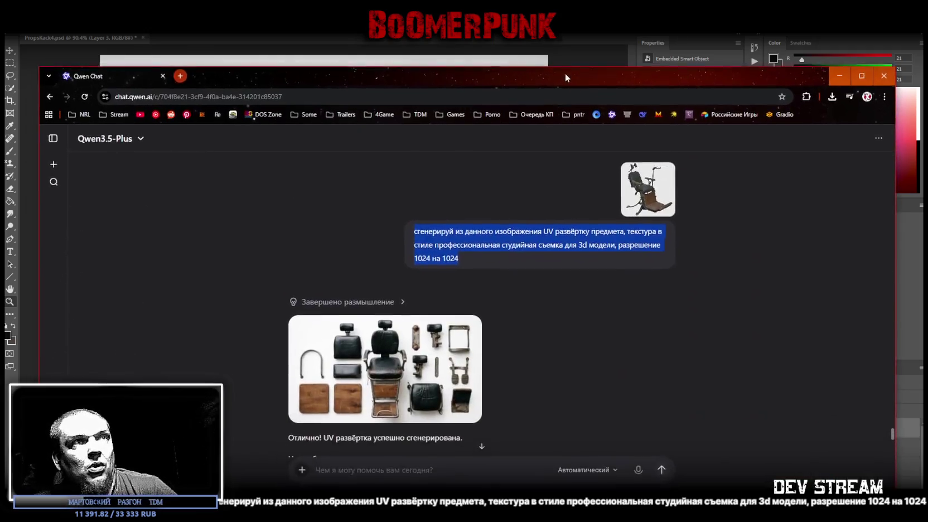
left_click(644, 195)
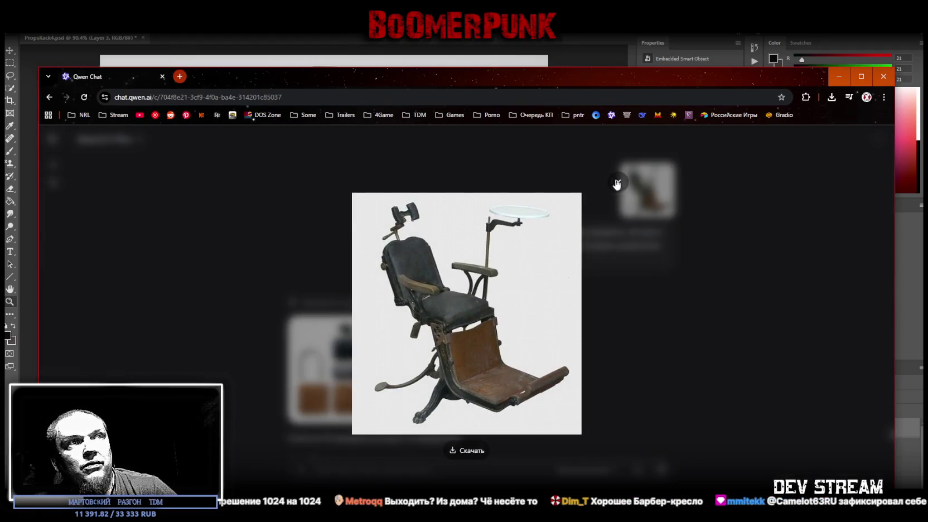
left_click(616, 183)
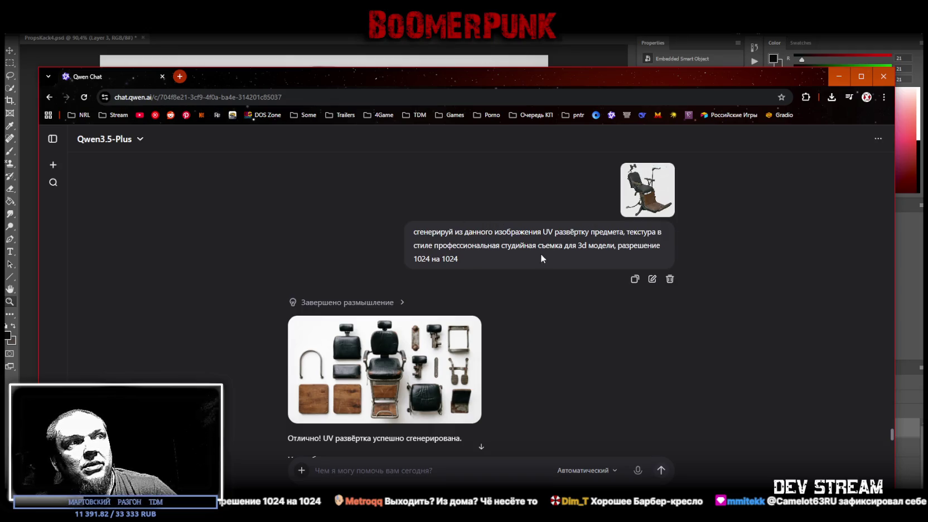
scroll(435, 340, "down", 3)
scroll(491, 371, "down", 3)
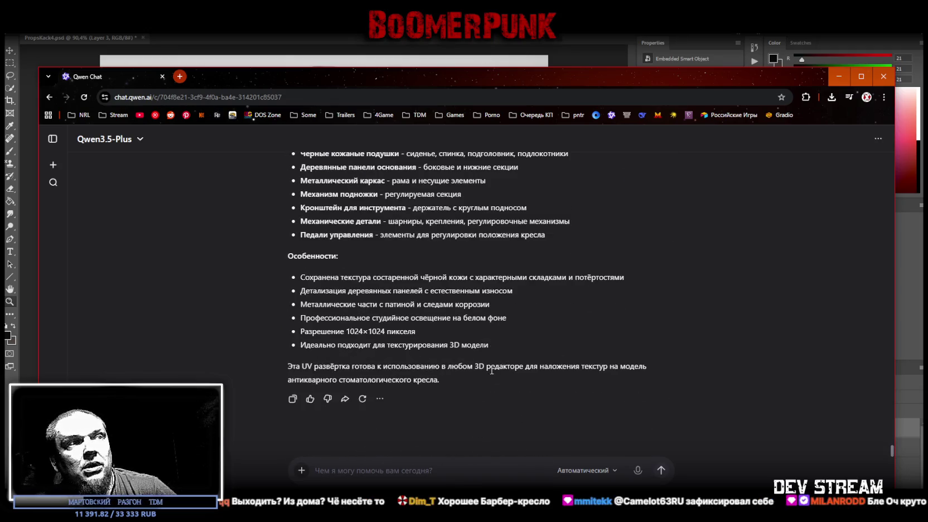
key("alt+Tab")
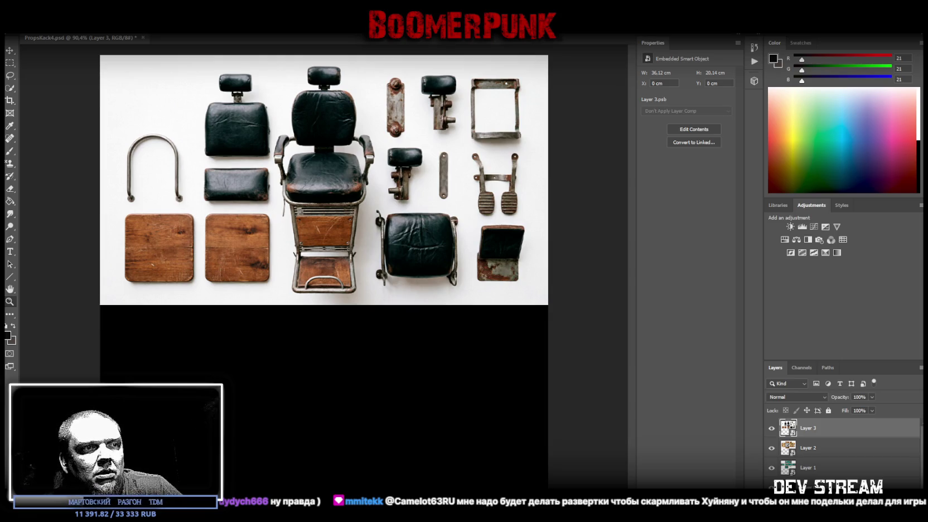
key("alt+Tab")
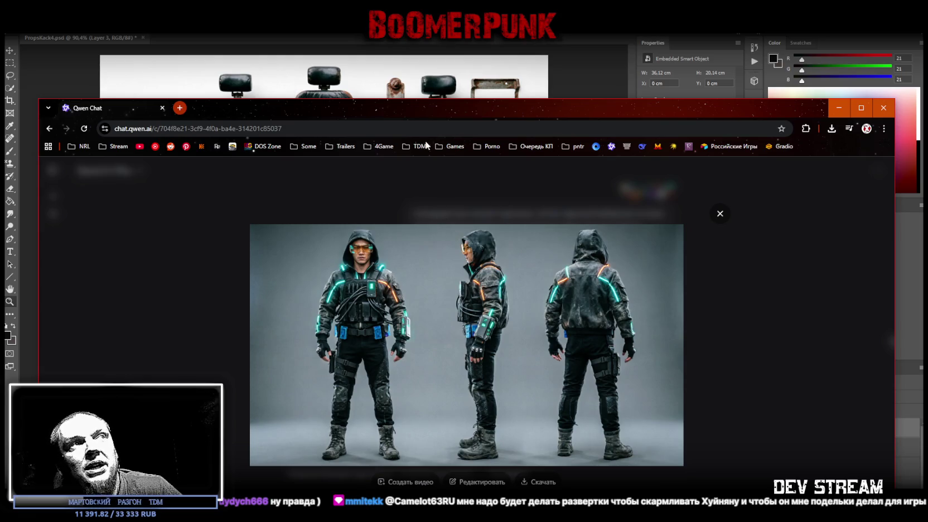
left_click_drag(425, 111, 422, 80)
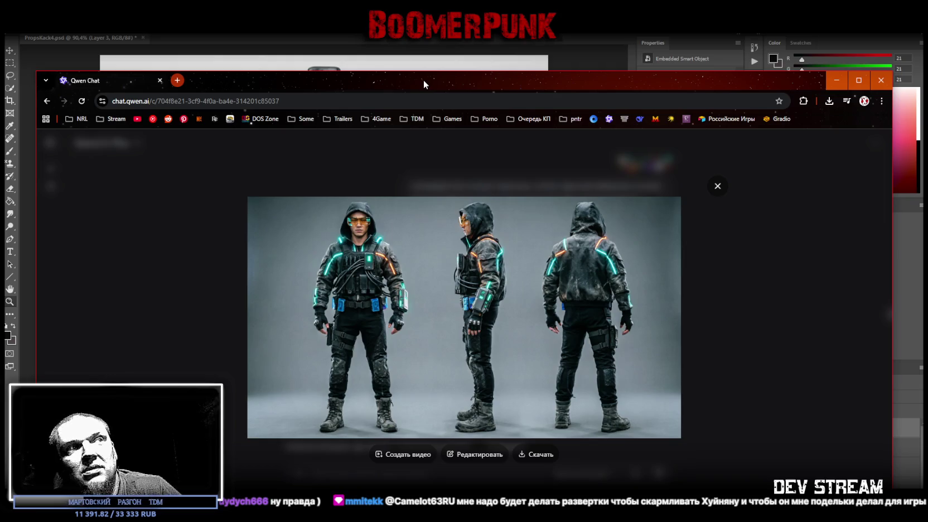
left_click(837, 80)
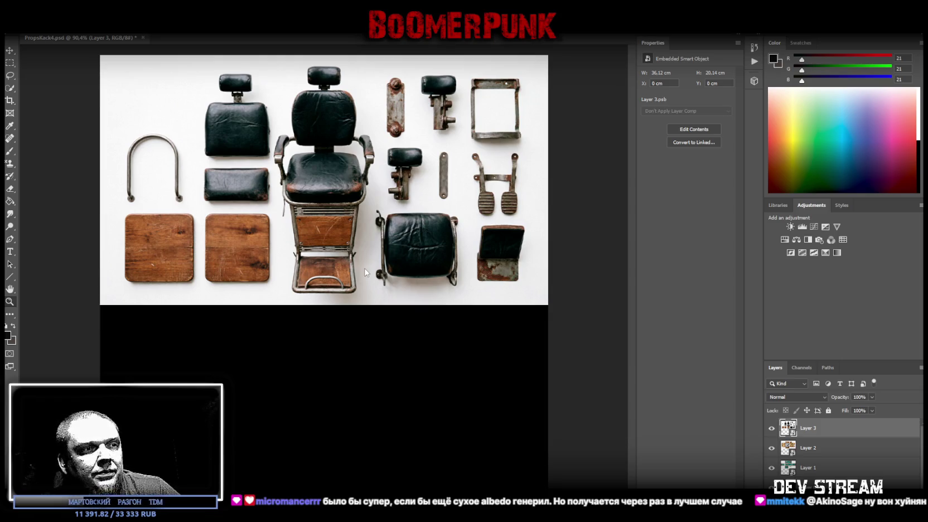
Paste the green lockers sheet as Layer 4 and convert it to a smart object
key("ctrl+v")
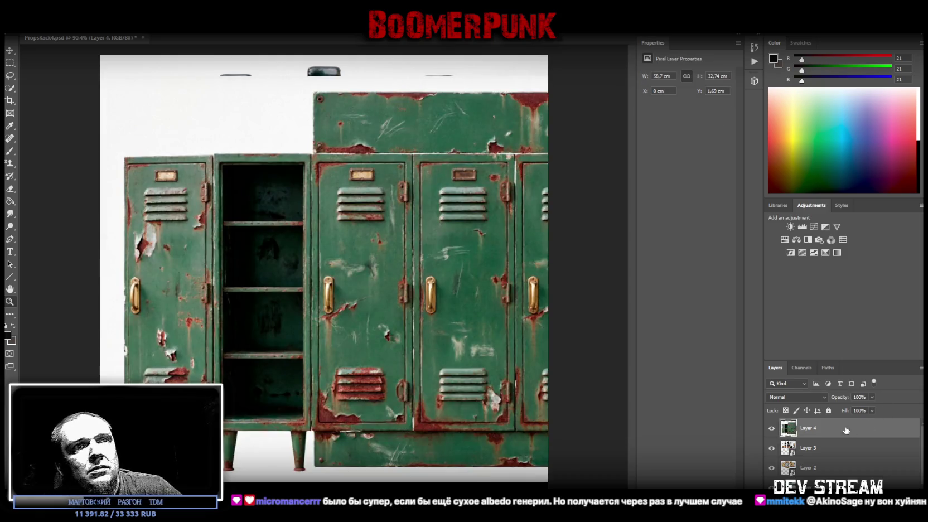
right_click(835, 431)
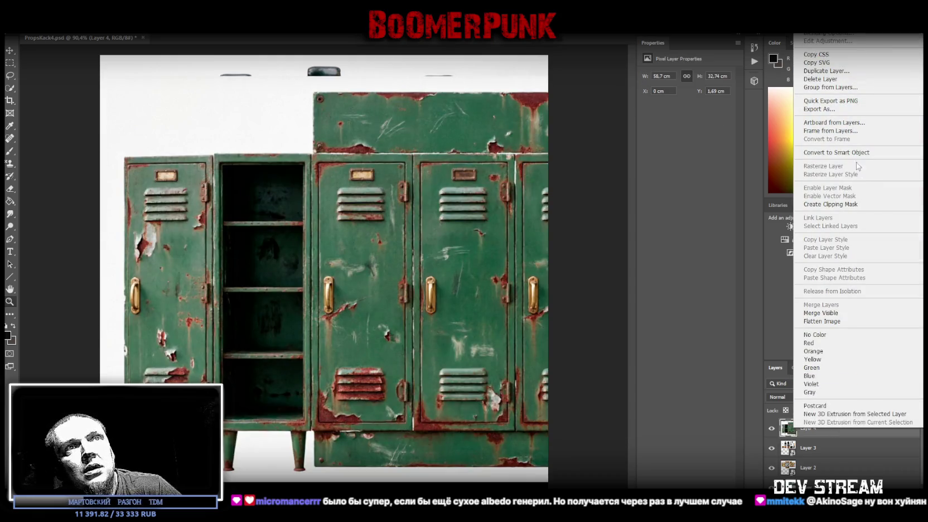
left_click(836, 152)
Fit the lockers sheet to canvas width along the top, then bring the locker reference pin into view
key("ctrl+t")
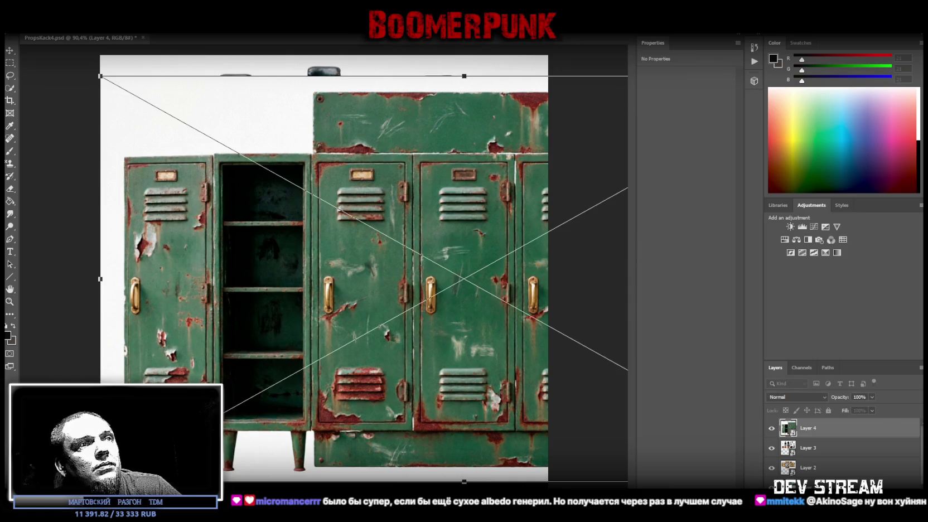
left_click_drag(467, 482, 465, 352)
left_click_drag(468, 301, 353, 281)
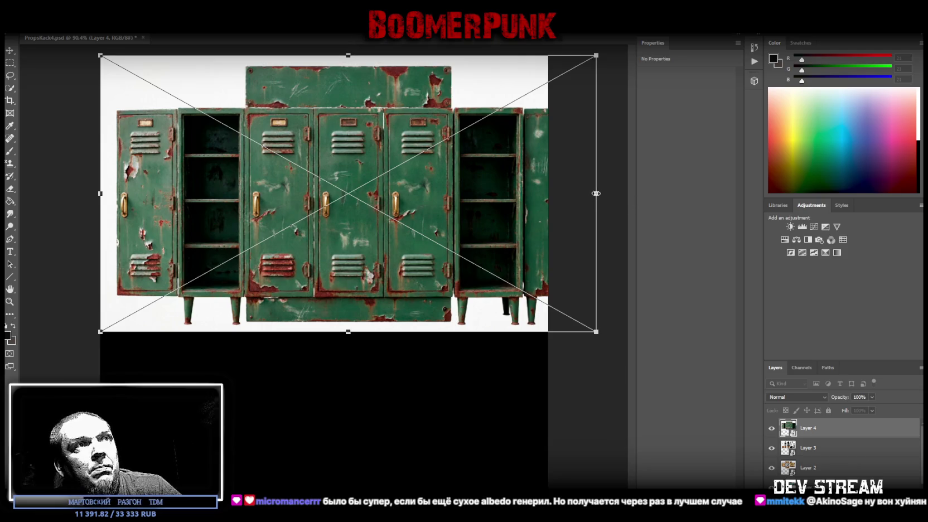
left_click_drag(597, 196, 549, 192)
left_click_drag(488, 218, 488, 205)
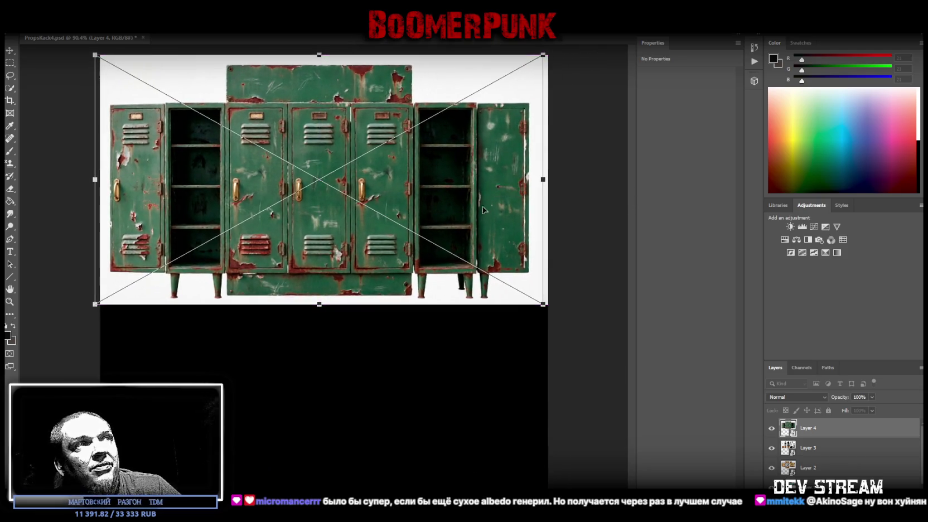
left_click_drag(433, 192, 438, 190)
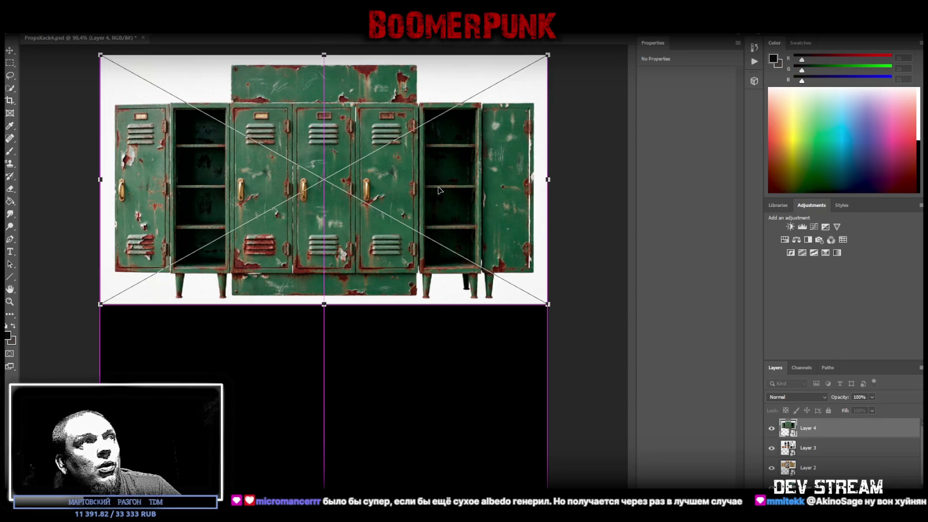
key("Return")
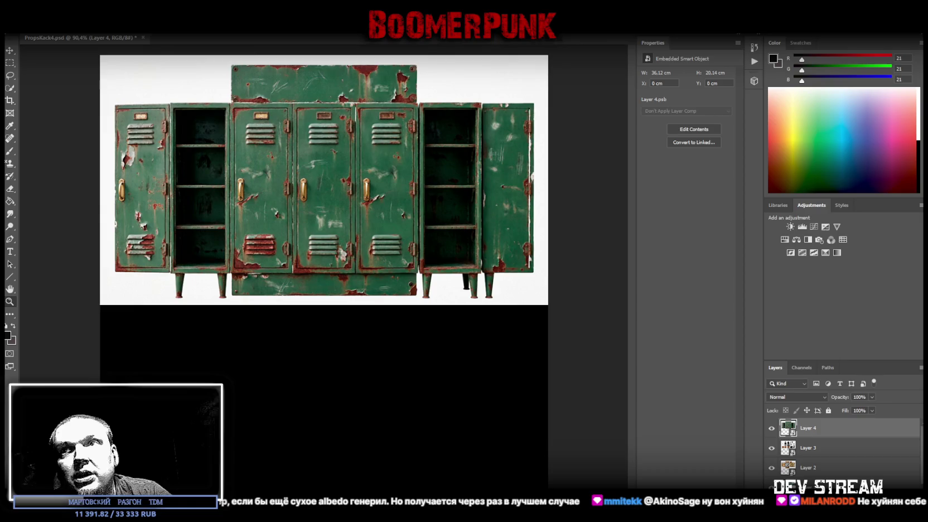
left_click_drag(612, 230, 589, 73)
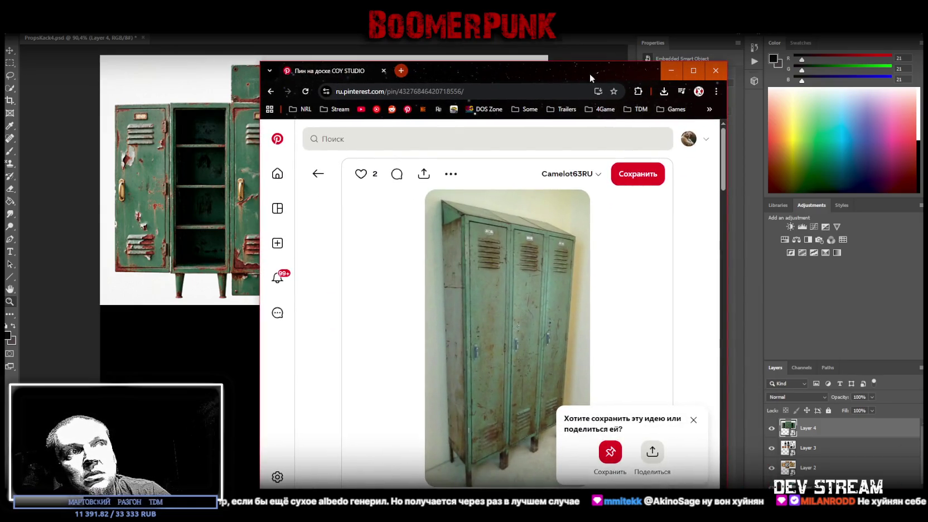
mouse_move(591, 73)
left_mouse_down()
mouse_move(625, 69)
mouse_move(629, 39)
mouse_move(562, 491)
left_mouse_up()
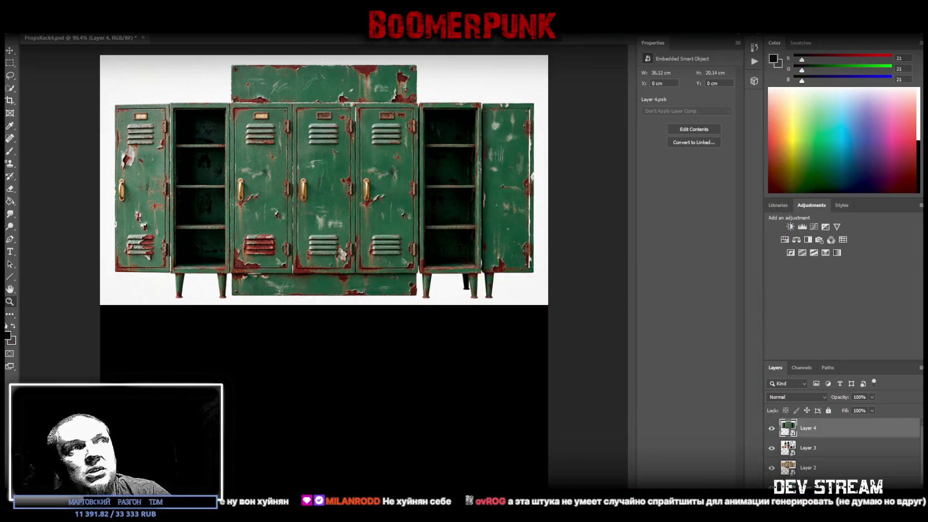
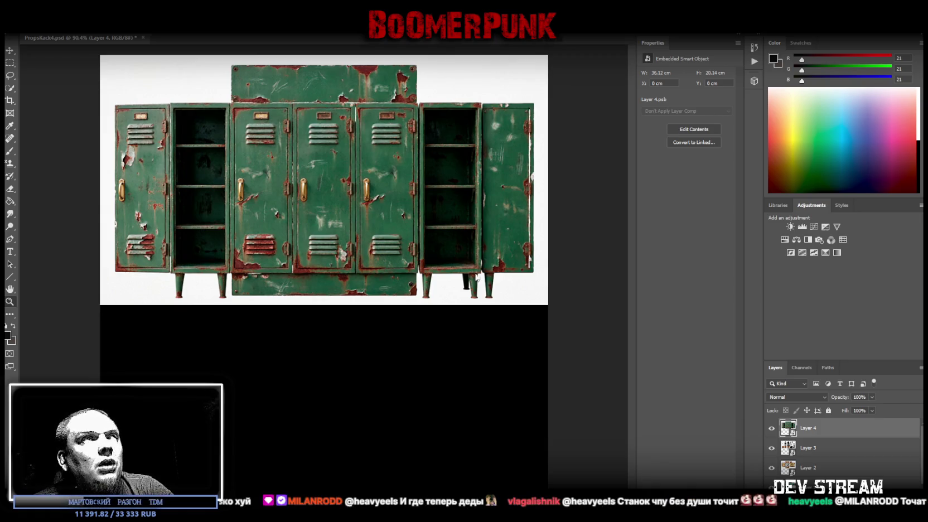
Paste the green cabinet UV layout as Layer 5 and convert it to a smart object
key("ctrl+v")
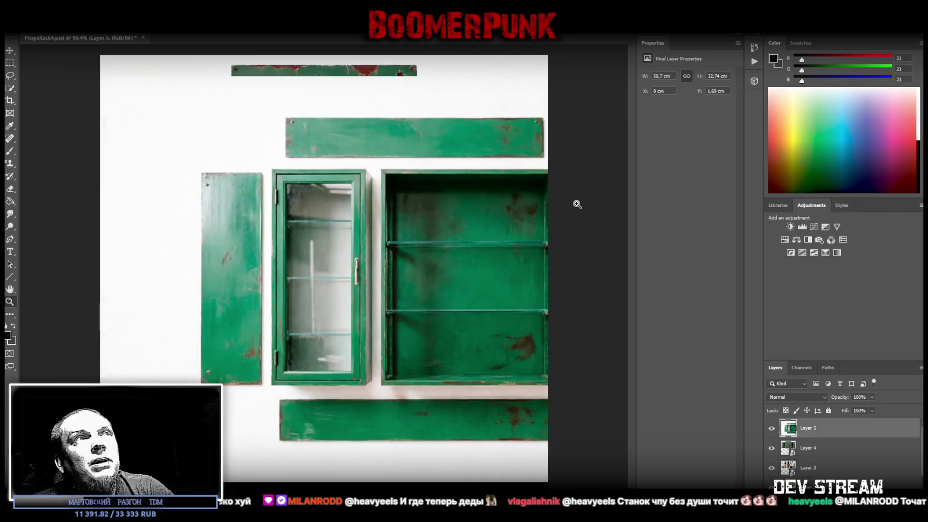
right_click(831, 430)
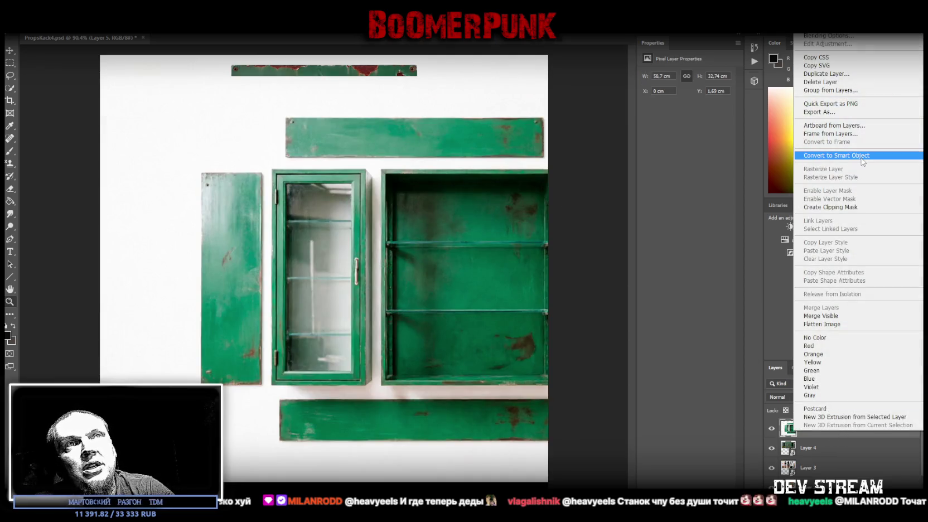
left_click(834, 155)
Scale the cabinet layout across the sheet's top half, then bring Qwen Chat up over Photoshop
key("ctrl+t")
mouse_move(464, 481)
left_mouse_down()
mouse_move(329, 263)
mouse_move(343, 237)
left_mouse_up()
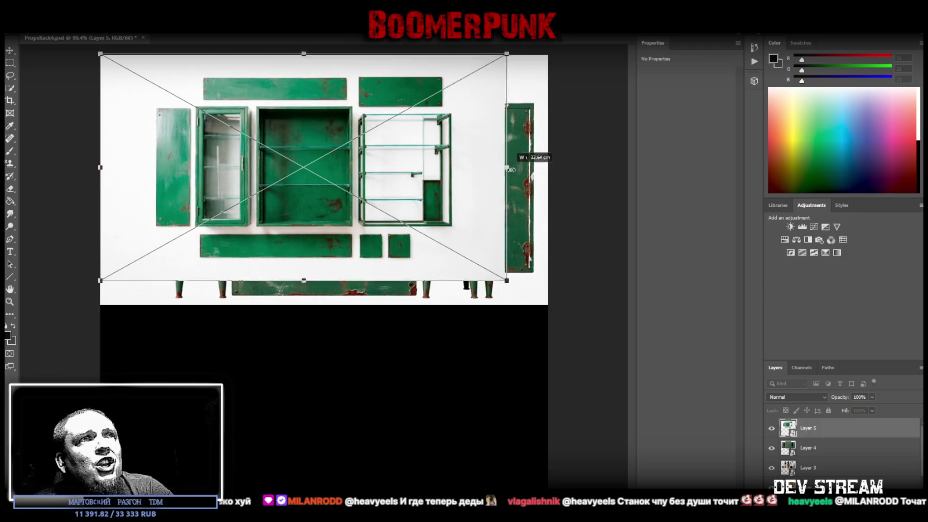
mouse_move(511, 173)
left_mouse_down()
mouse_move(548, 171)
mouse_move(528, 193)
left_mouse_up()
key("Return")
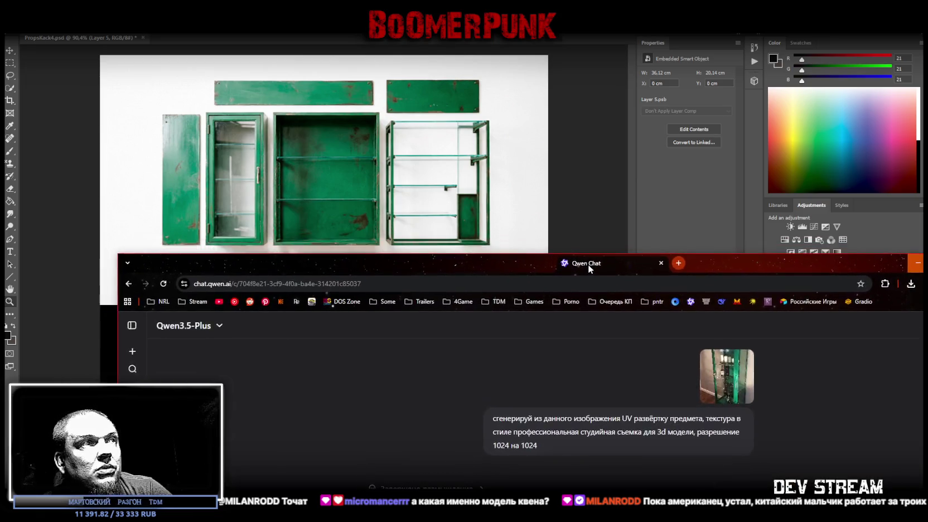
left_click_drag(587, 264, 532, 97)
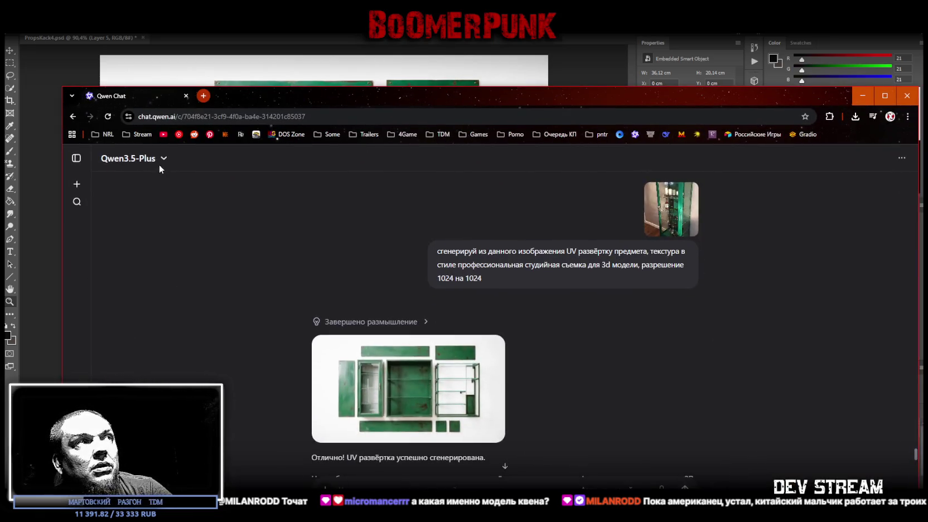
mouse_move(563, 263)
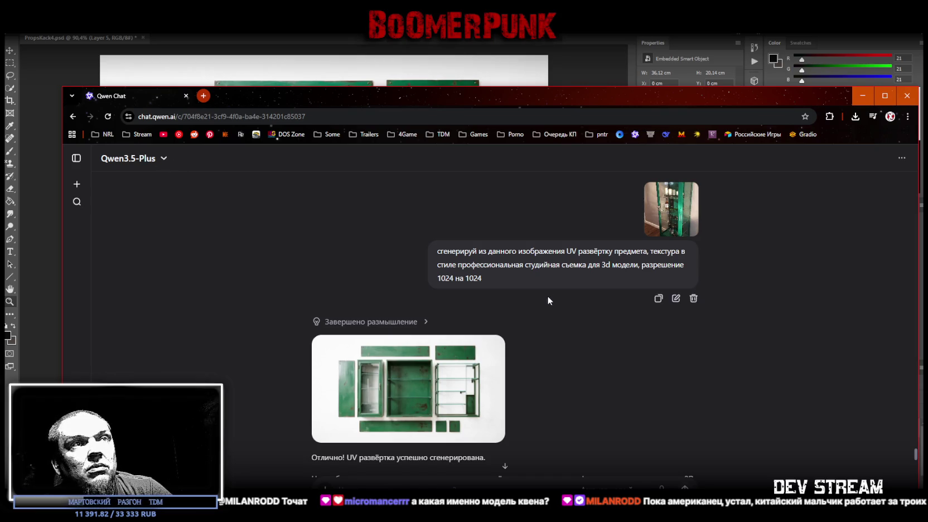
left_click(673, 224)
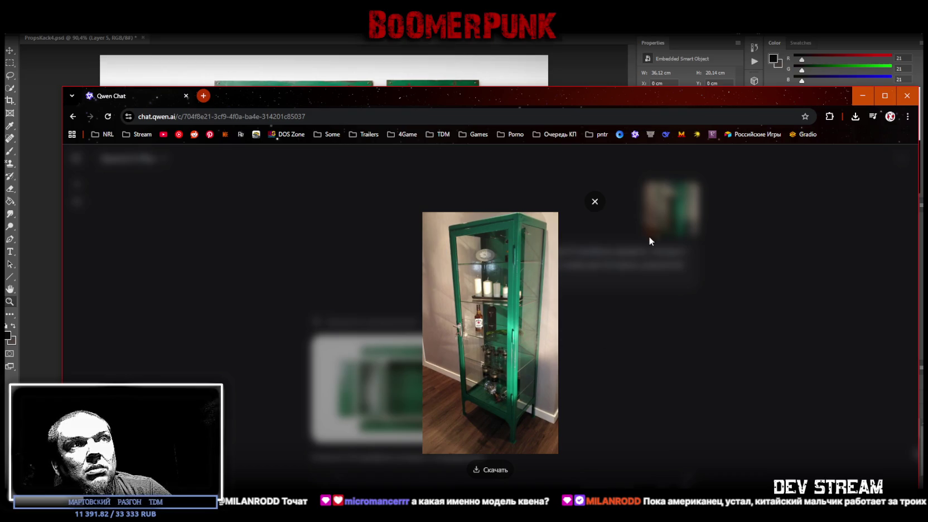
left_click(595, 202)
scroll(494, 238, "down", 4)
scroll(493, 239, "up", 4)
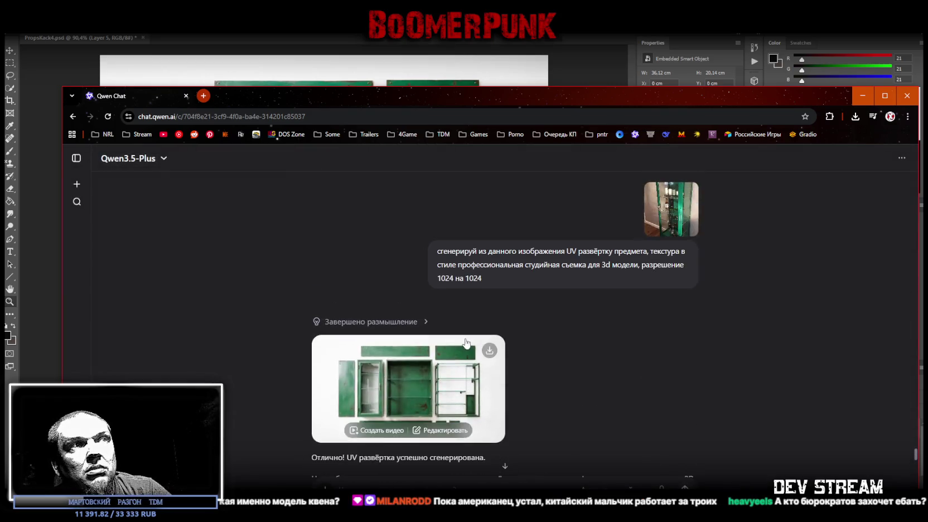
scroll(493, 239, "down", 5)
scroll(516, 318, "down", 2)
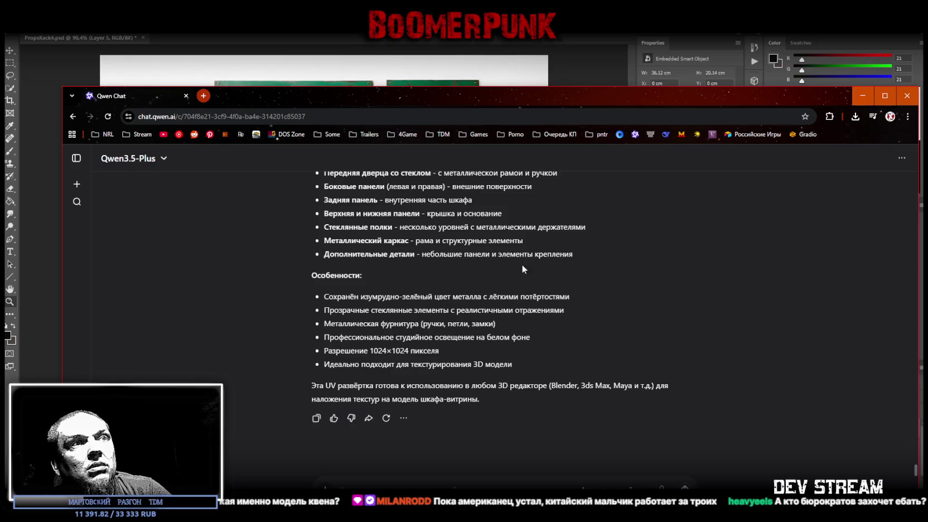
key("alt+Tab")
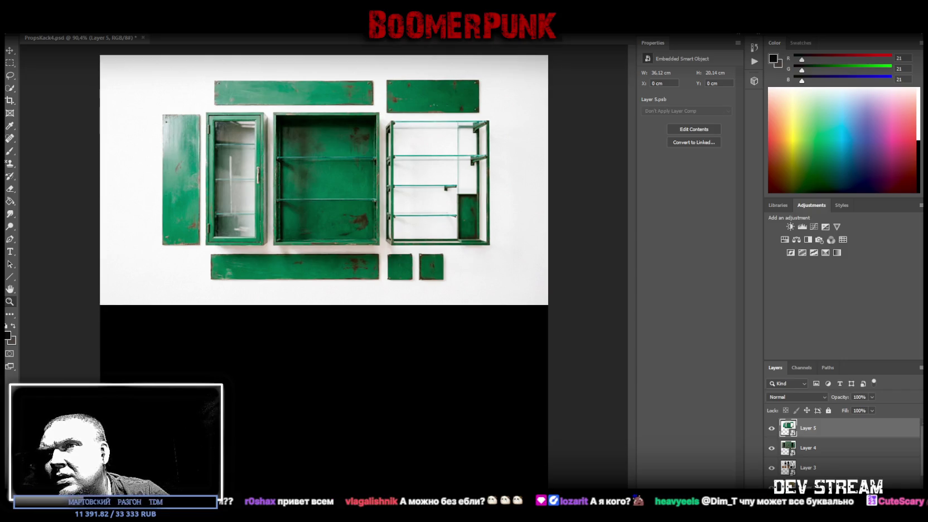
Switch to the Chrome window showing the grey upholstered bench Pinterest pin
key("alt+Tab")
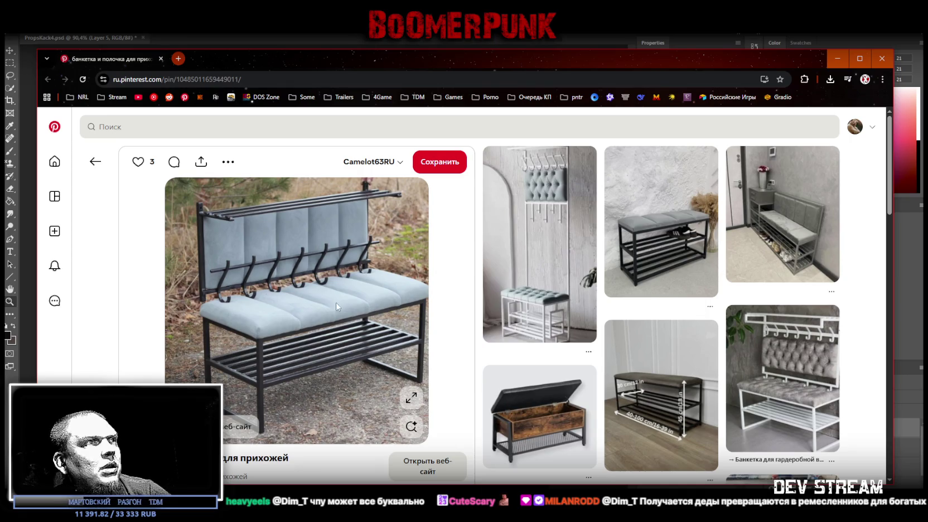
Maximize the browser and view the bench photo at full size, then return to Photoshop
left_click(859, 58)
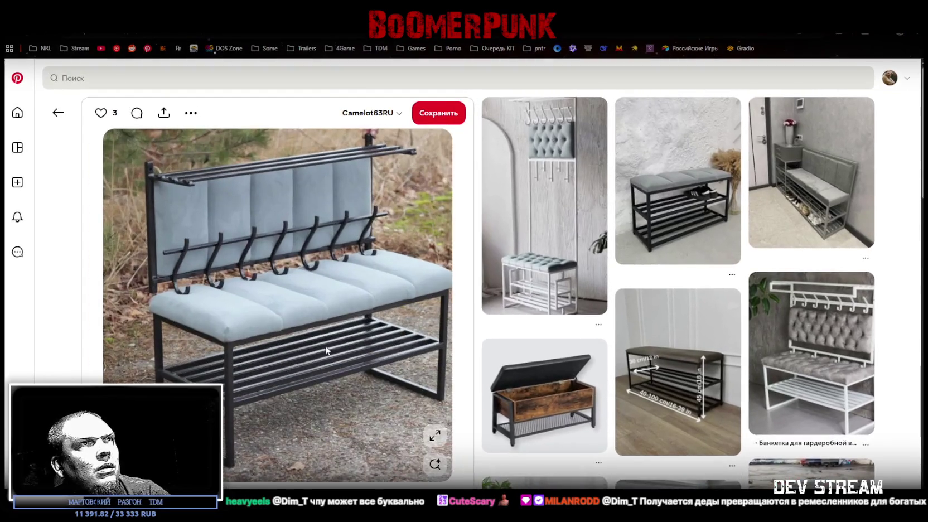
left_click(441, 441)
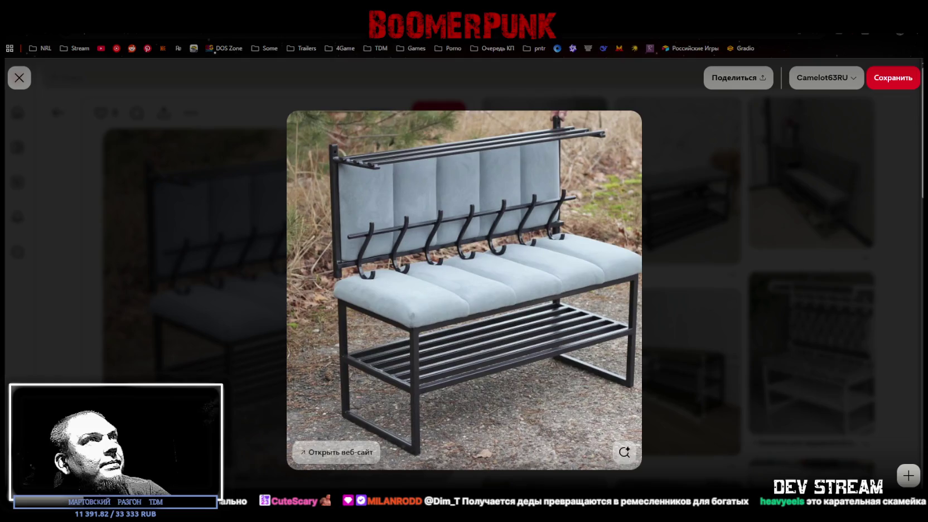
key("alt+Tab")
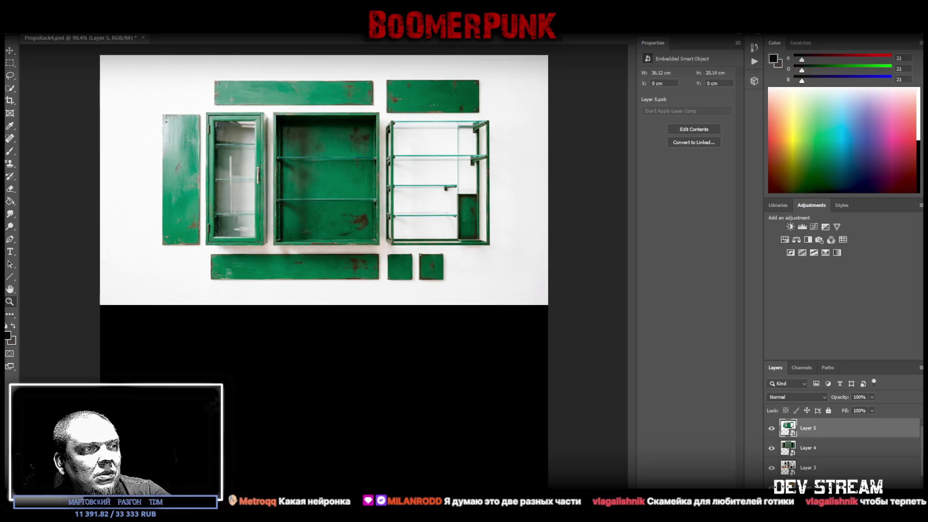
Bring back the bench pin at full size, then drag the browser aside to reveal Photoshop
key("alt+Tab")
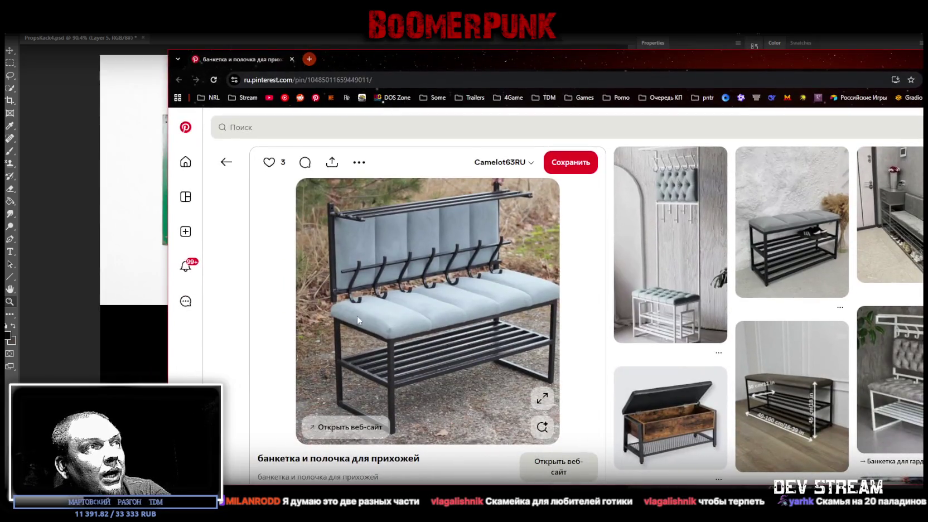
mouse_move(427, 310)
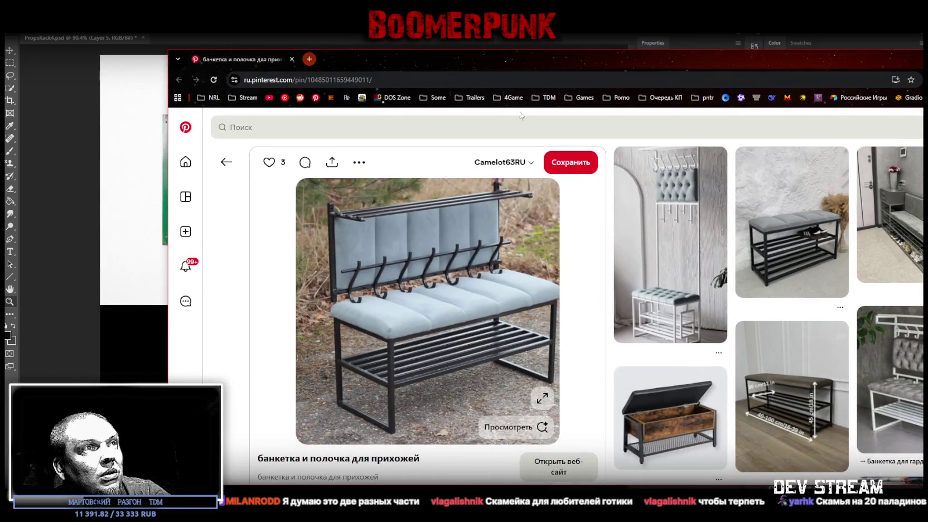
double_click(506, 59)
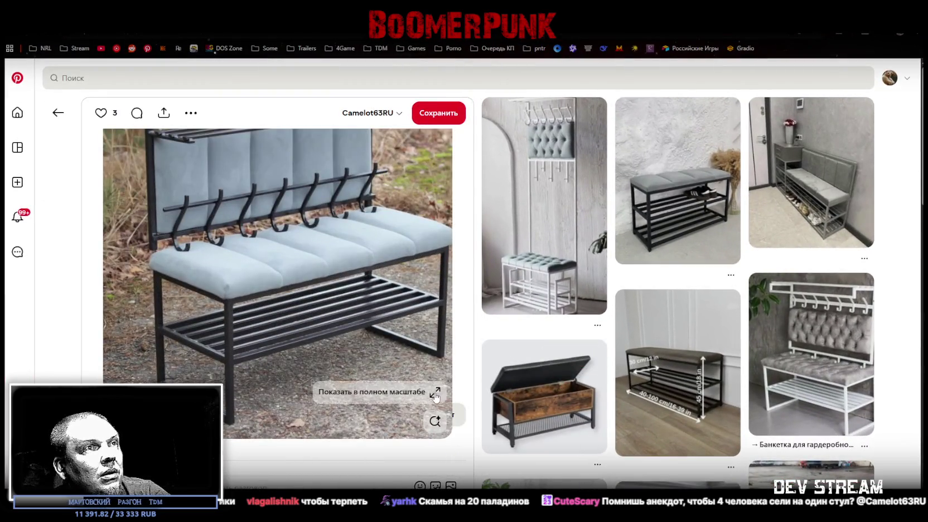
left_click(436, 393)
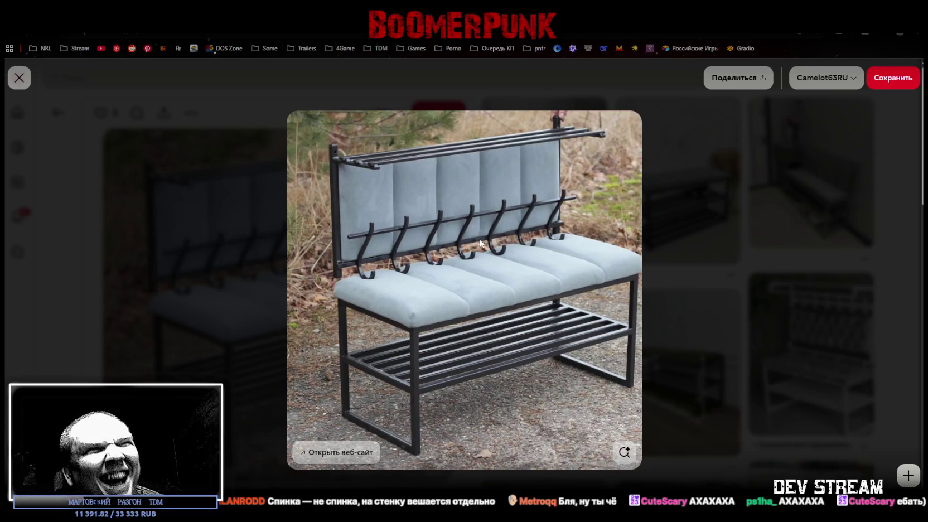
left_click_drag(491, 35, 495, 519)
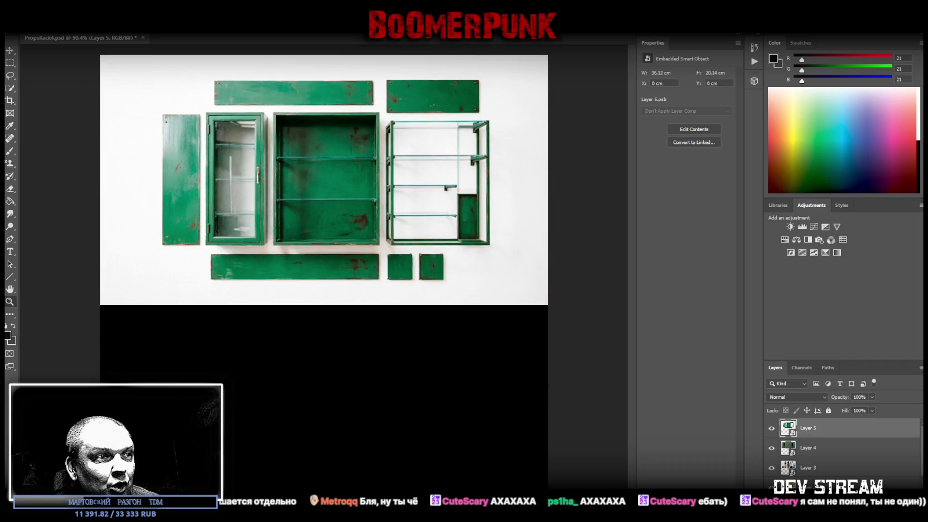
mouse_move(494, 519)
left_mouse_down()
mouse_move(504, 42)
mouse_move(508, 69)
left_mouse_up()
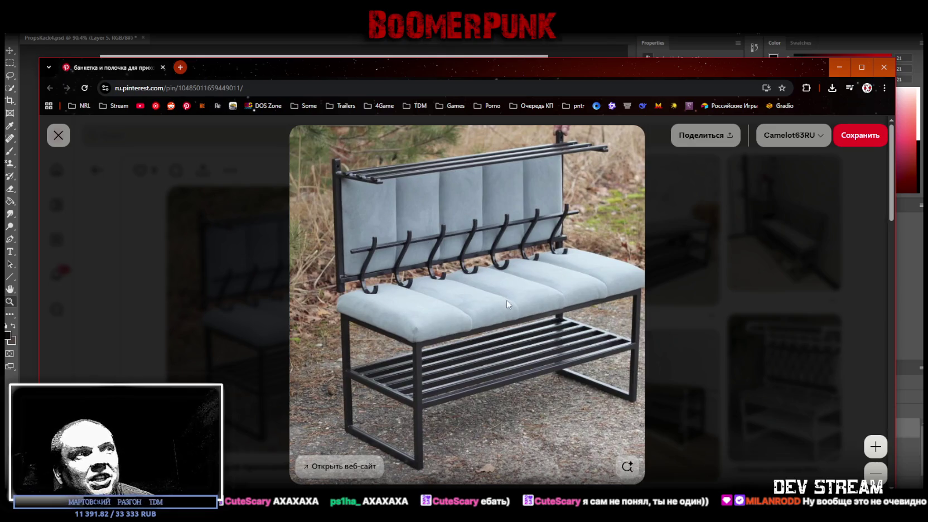
key("alt+Tab")
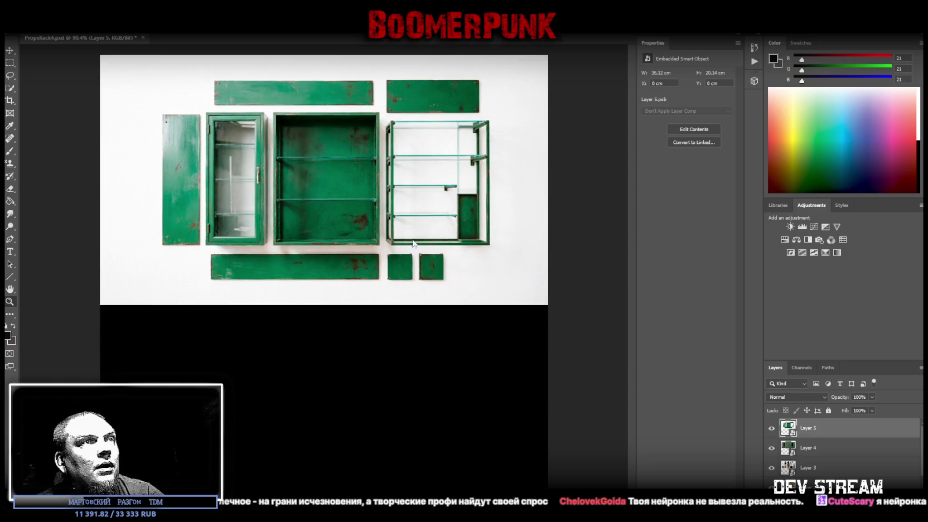
key("ctrl+v")
Convert the pasted wood-and-handles Layer 6 into a smart object
right_click(824, 428)
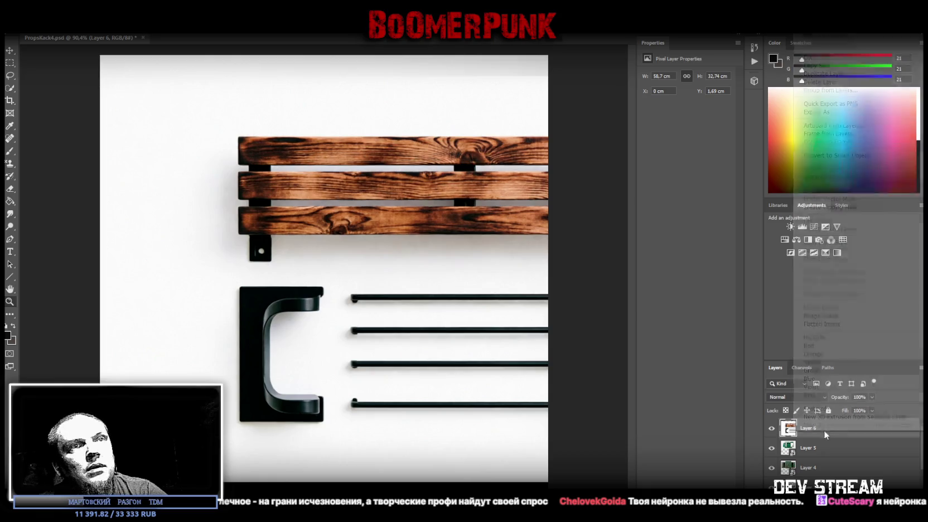
left_click(839, 155)
key("ctrl+t")
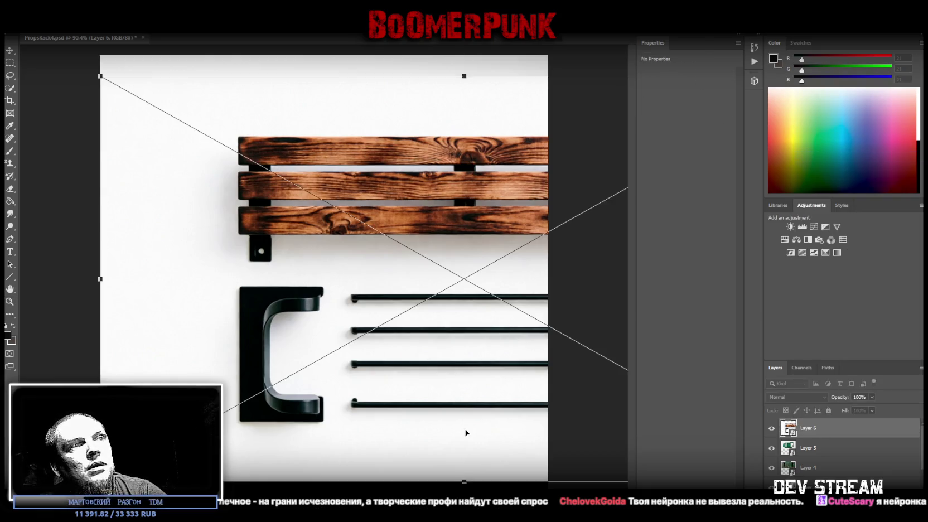
Resize Layer 6 to span the full canvas width from the top edge and commit it
left_click_drag(464, 483, 460, 269)
left_click_drag(444, 206, 250, 186)
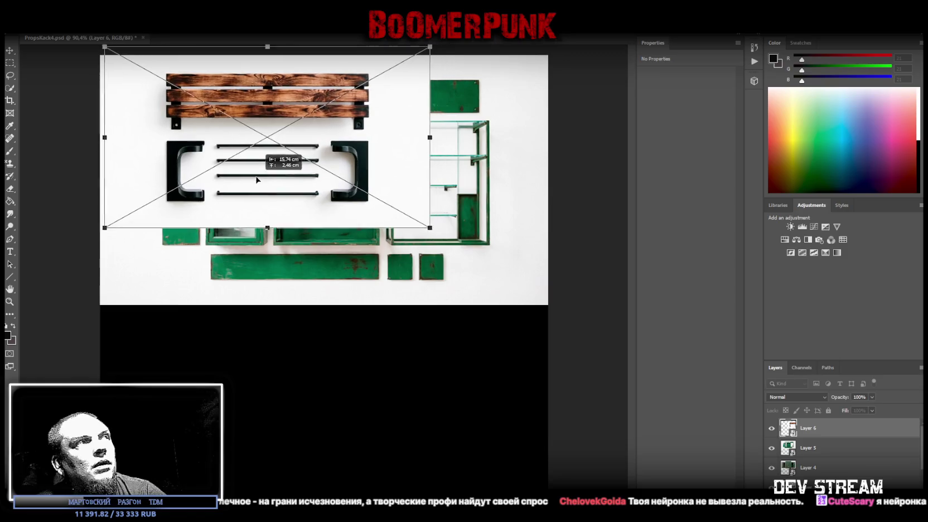
left_click_drag(426, 236, 513, 287)
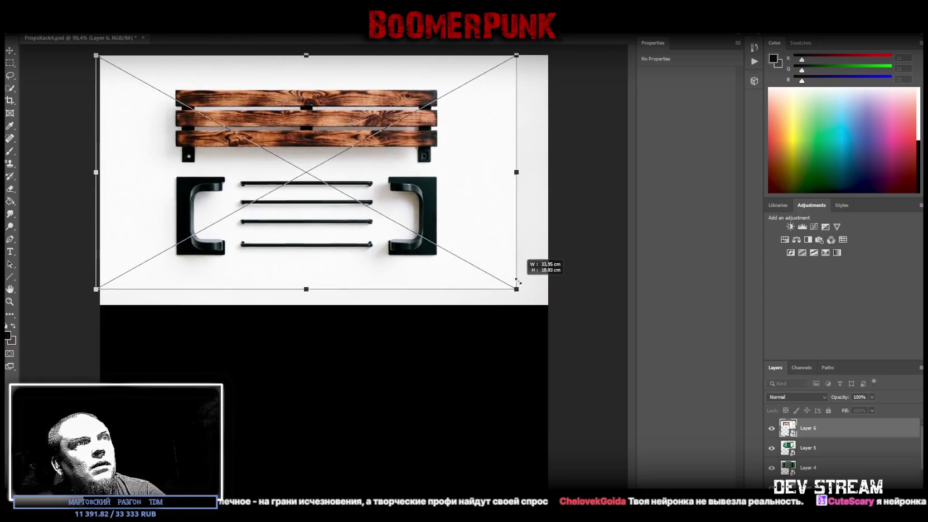
mouse_move(513, 171)
left_mouse_down()
mouse_move(548, 181)
mouse_move(520, 184)
left_mouse_up()
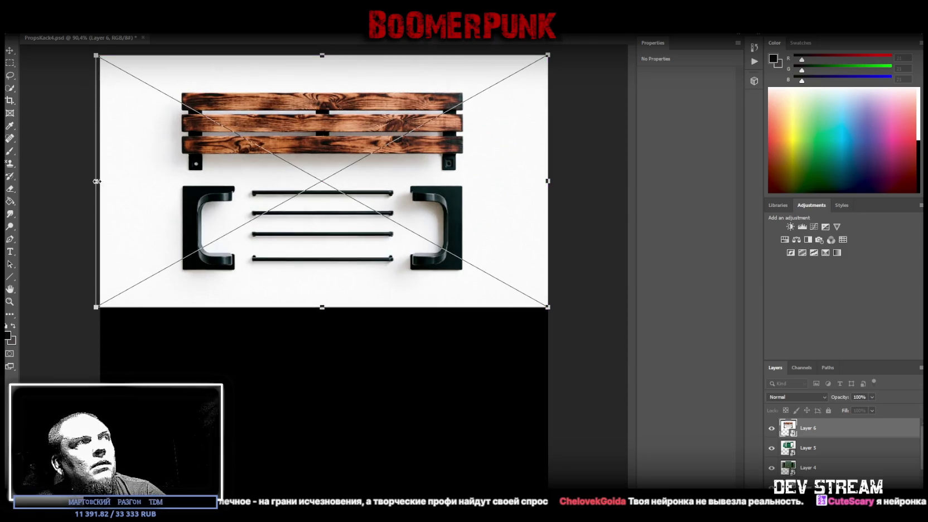
left_click_drag(97, 181, 101, 180)
left_click_drag(187, 179, 187, 178)
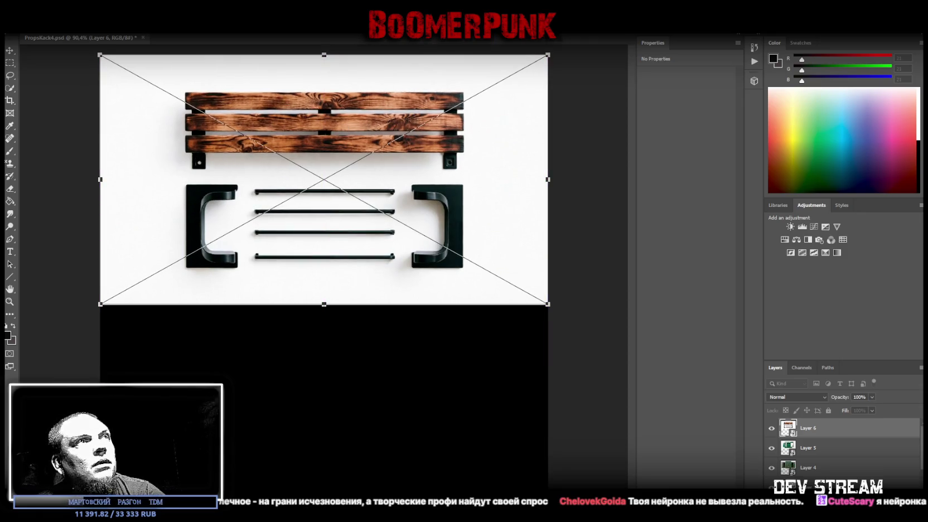
key("Return")
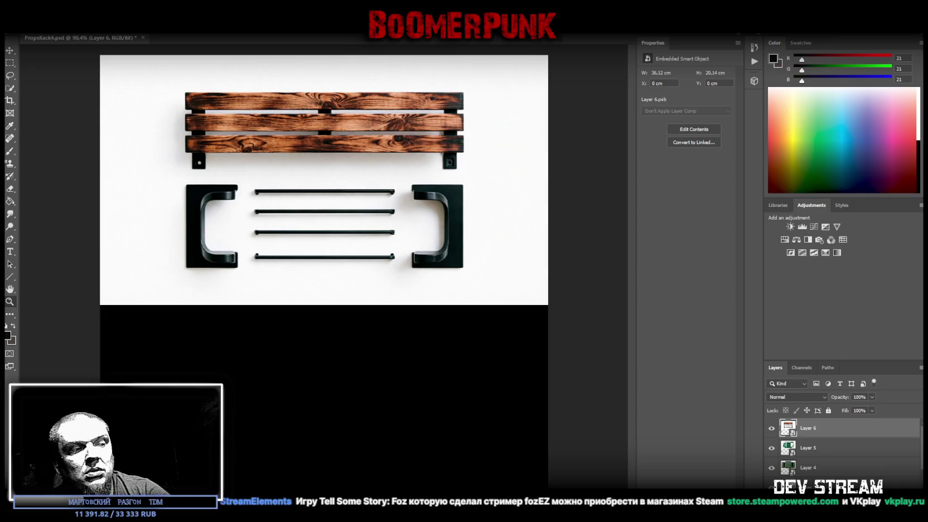
key("alt+Tab")
Fly the Unity scene view through the brick building's rooms and back out to its front wall
mouse_move(449, 213)
left_mouse_down()
mouse_move(293, 304)
mouse_move(90, 182)
mouse_move(301, 224)
left_mouse_up()
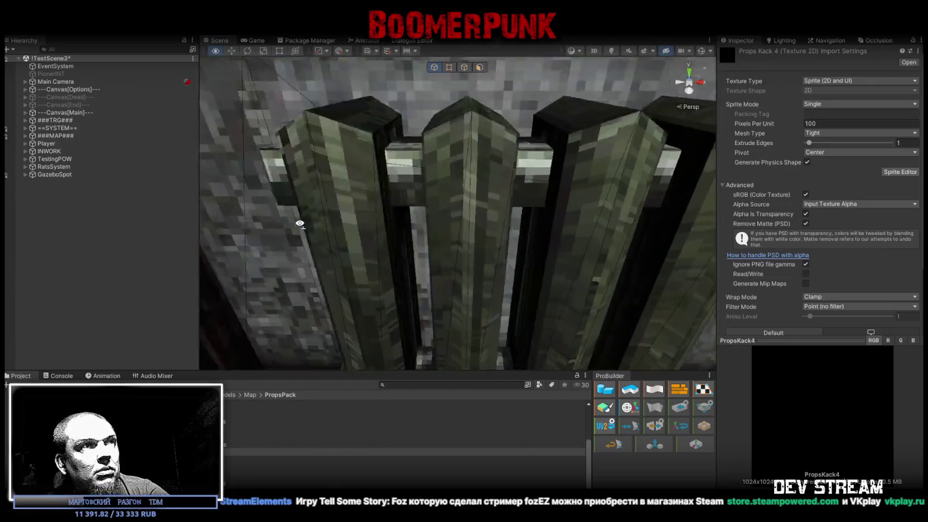
mouse_move(301, 225)
left_mouse_down()
mouse_move(151, 162)
mouse_move(311, 221)
mouse_move(425, 187)
mouse_move(174, 261)
mouse_move(363, 221)
mouse_move(321, 209)
mouse_move(424, 201)
mouse_move(377, 209)
left_mouse_up()
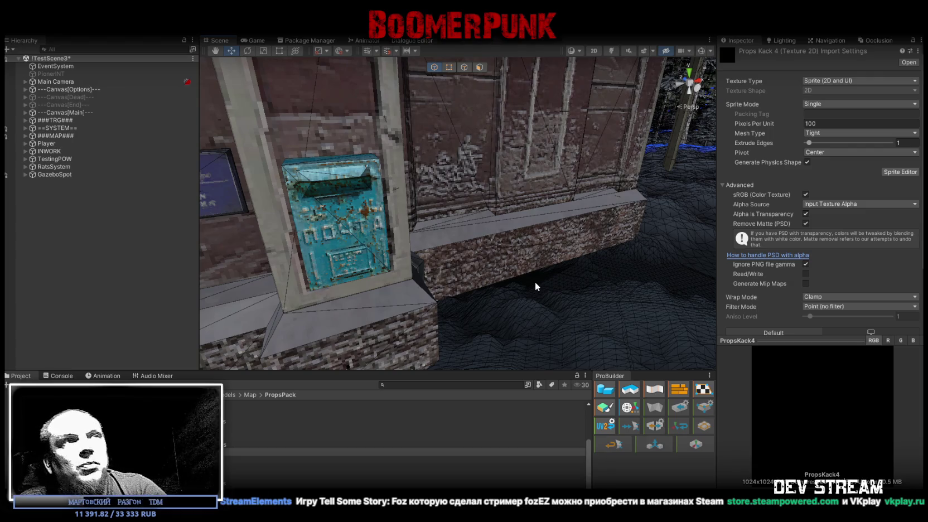
left_click_drag(424, 223, 407, 170)
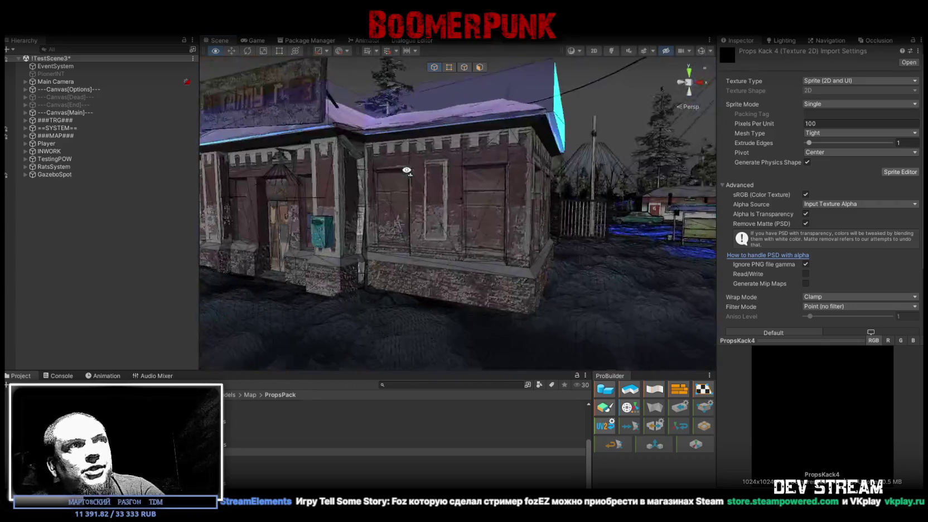
left_click_drag(407, 170, 391, 184)
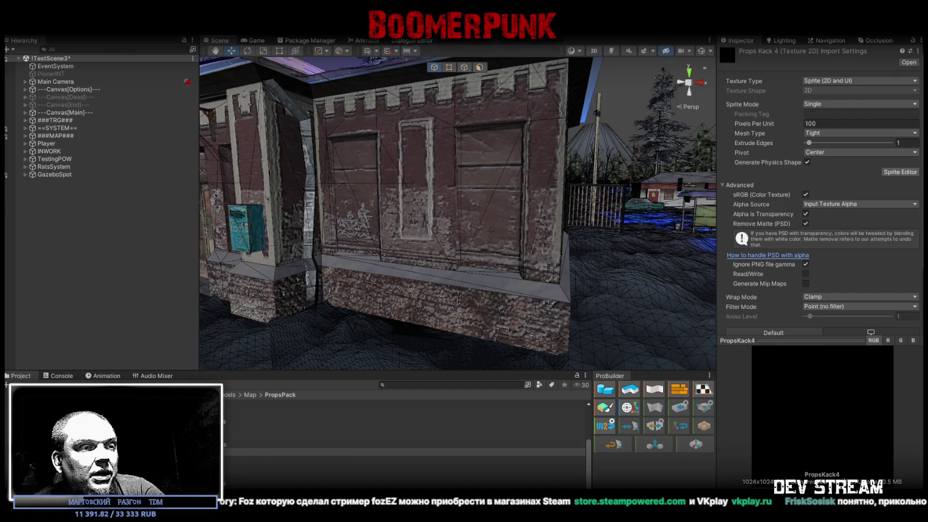
key("alt+Tab")
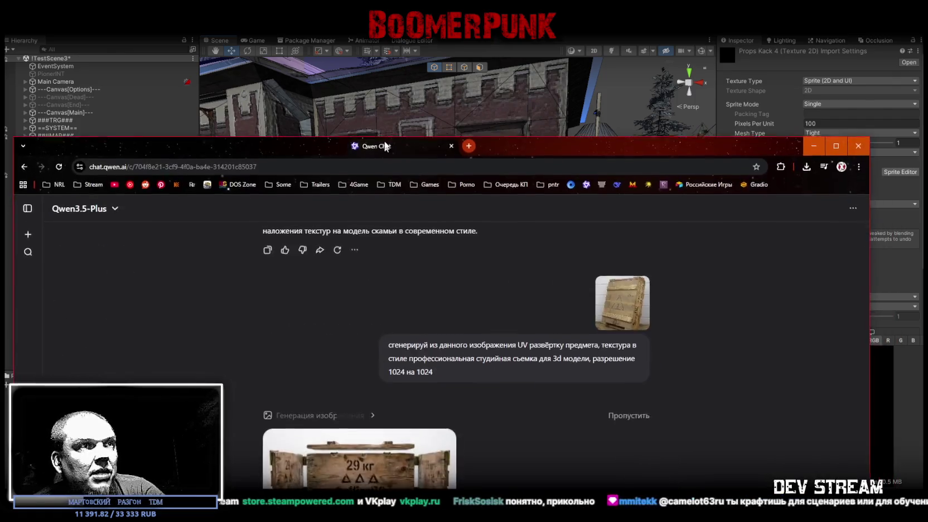
Preview the uploaded crate photo, then view the generated wooden crate layout full size
left_click(626, 230)
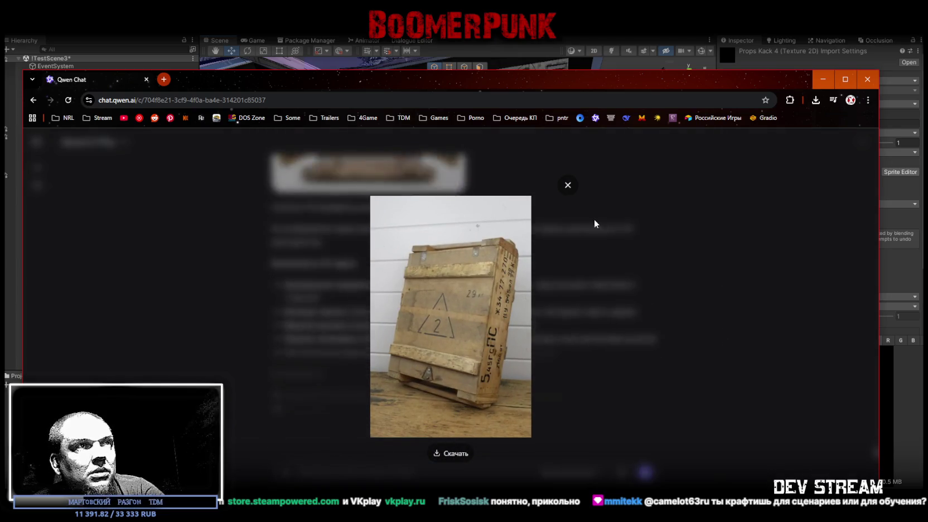
left_click(569, 186)
scroll(558, 307, "up", 5)
scroll(502, 356, "up", 2)
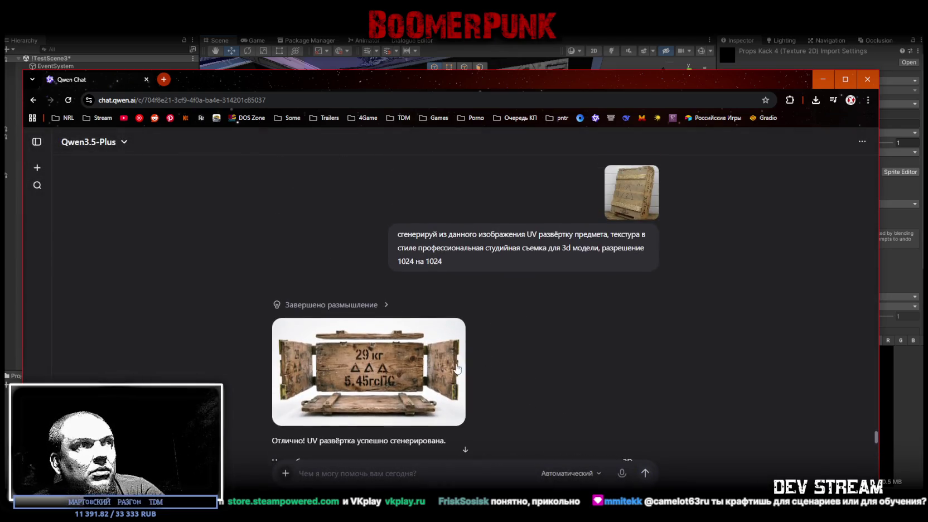
left_click(434, 361)
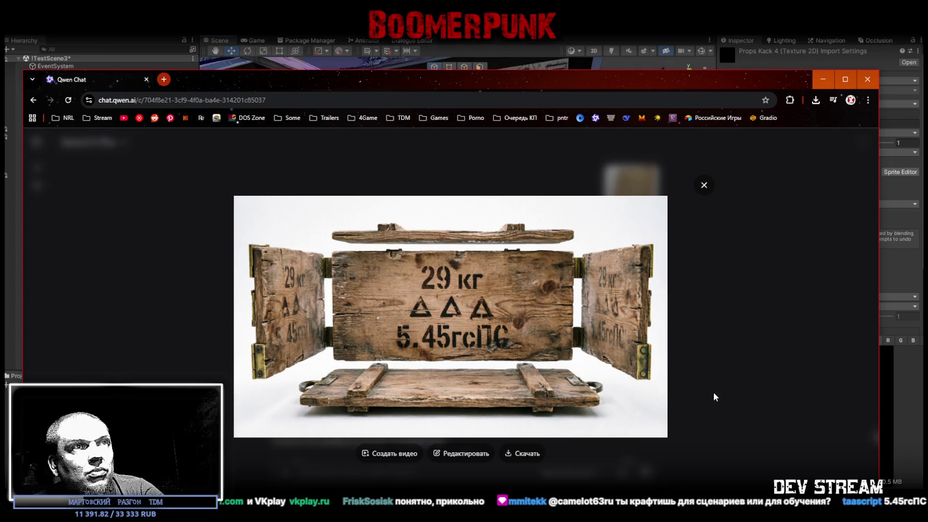
key("alt+Tab")
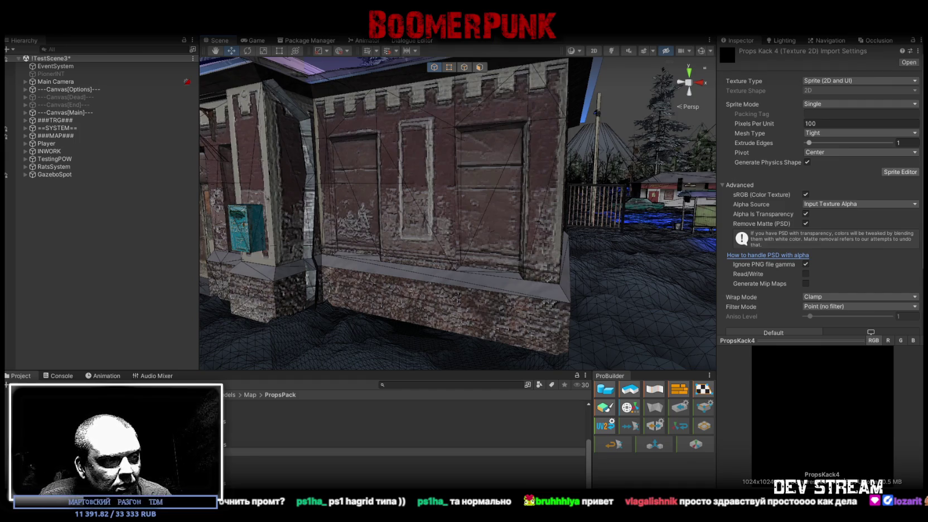
Switch from Unity over to the PropsKack4.psd sheet in Photoshop
key("alt+Tab")
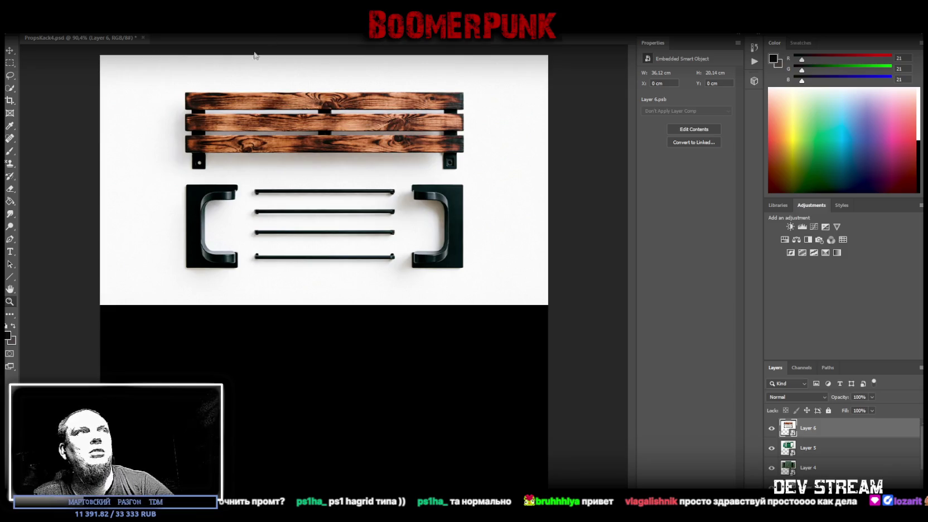
Paste the rusty green jerrycan layout as Layer 7 and convert it to a smart object
key("ctrl+v")
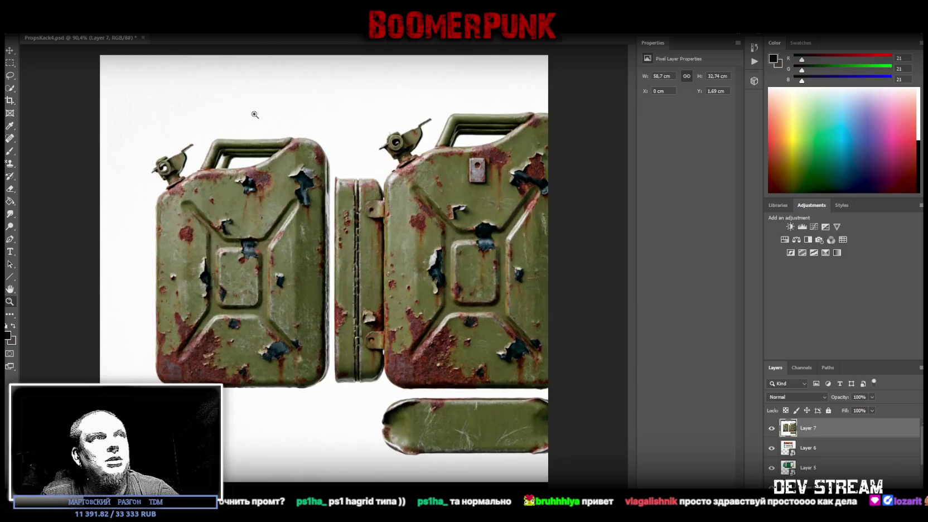
right_click(826, 428)
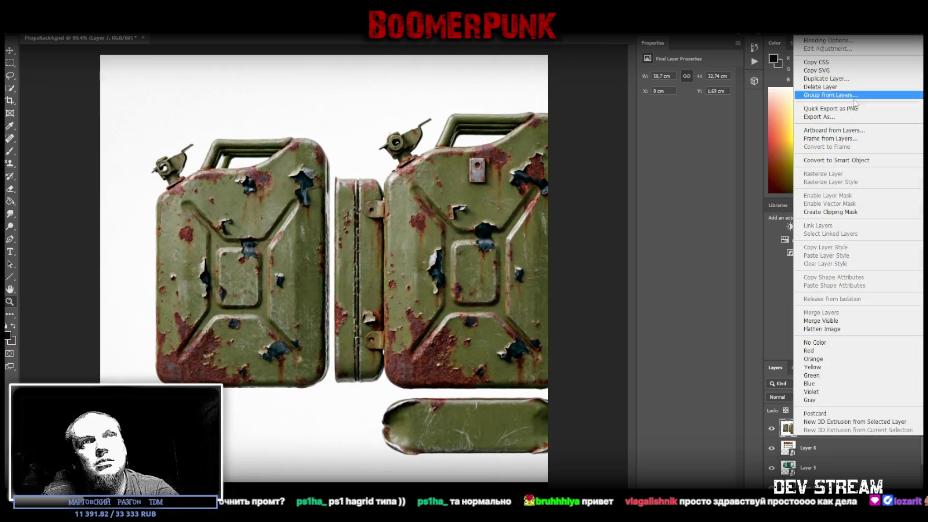
left_click(864, 161)
Scale the jerrycan layout to fill the white sheet, aligned to the left canvas edge
key("ctrl+t")
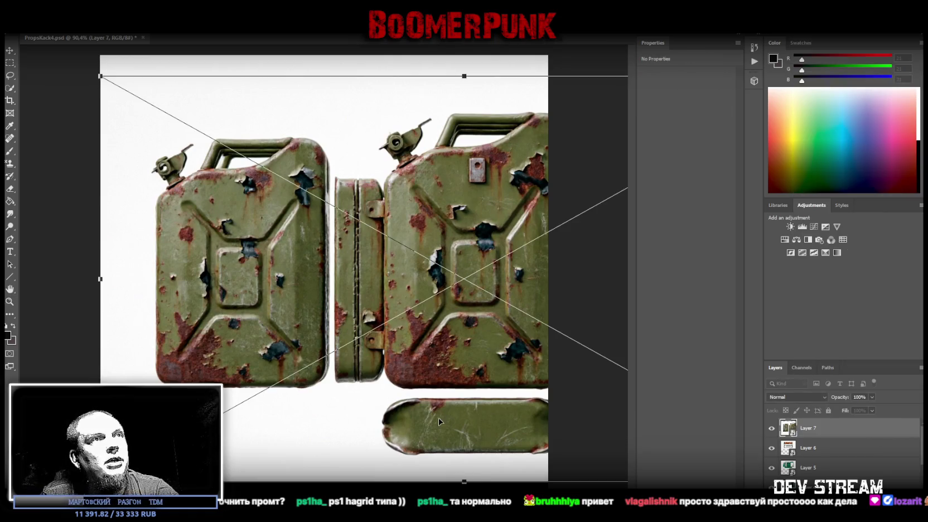
mouse_move(463, 480)
left_mouse_down()
mouse_move(465, 308)
mouse_move(442, 261)
left_mouse_up()
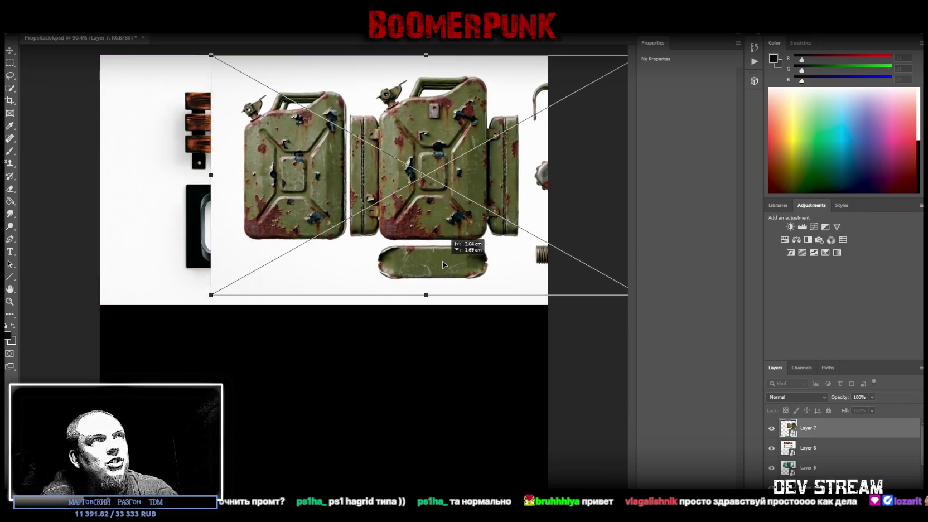
left_click_drag(424, 295, 427, 304)
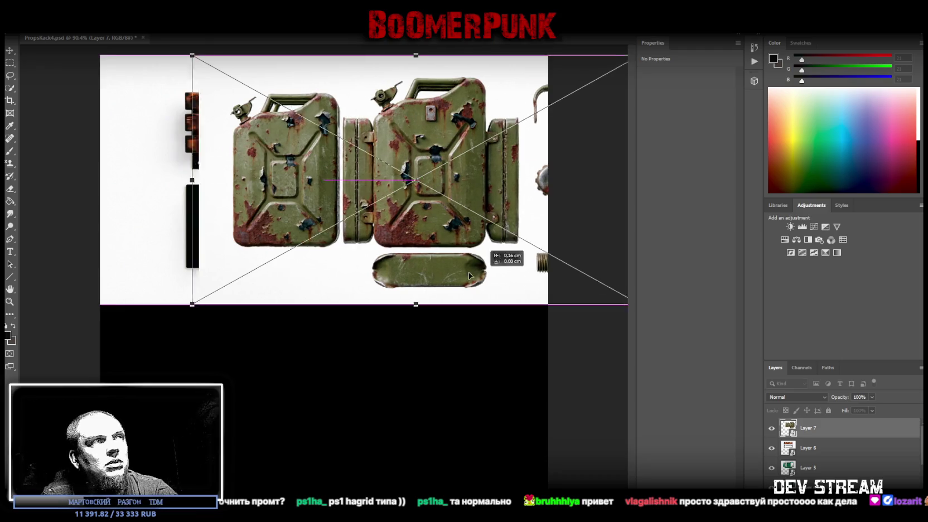
left_click_drag(469, 272, 389, 274)
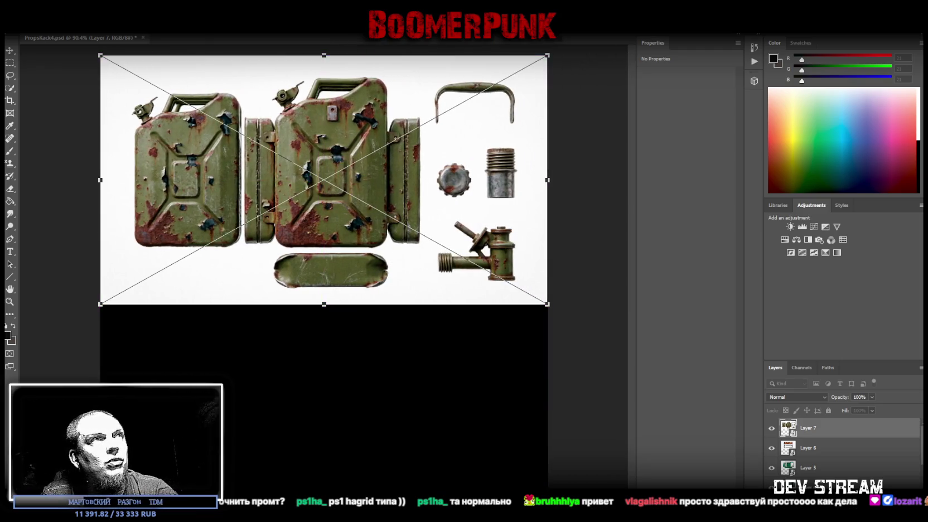
key("Return")
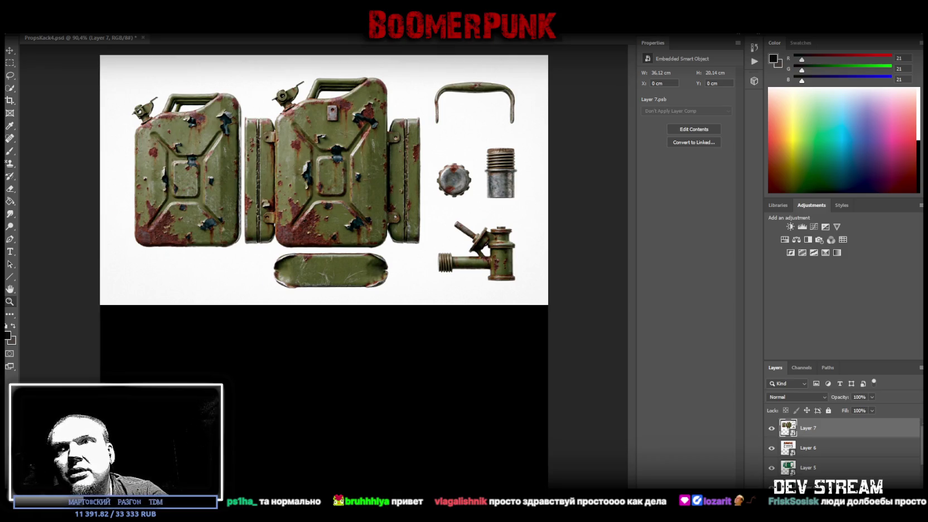
key("alt+Tab")
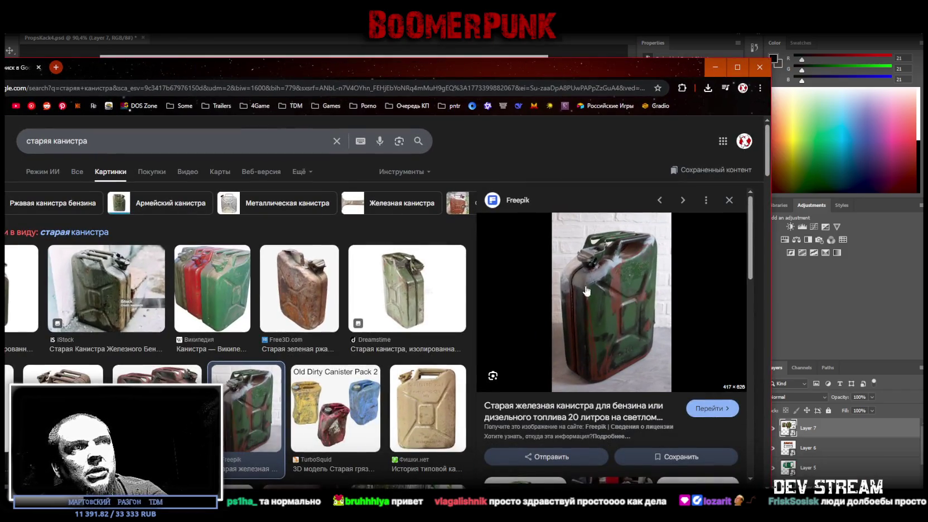
Shift the 'старая канистра' image results window around, then minimize it to reveal Photoshop
left_click_drag(519, 70, 554, 333)
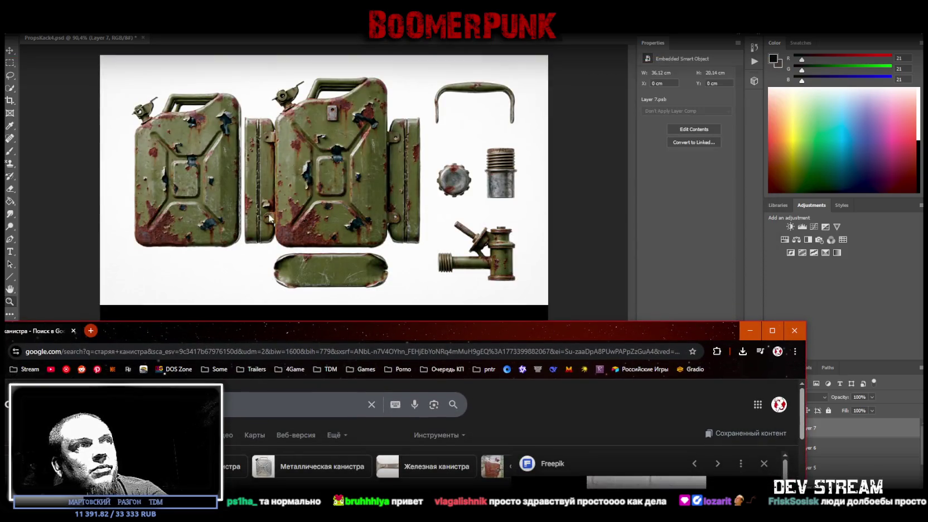
left_click_drag(438, 339, 483, 84)
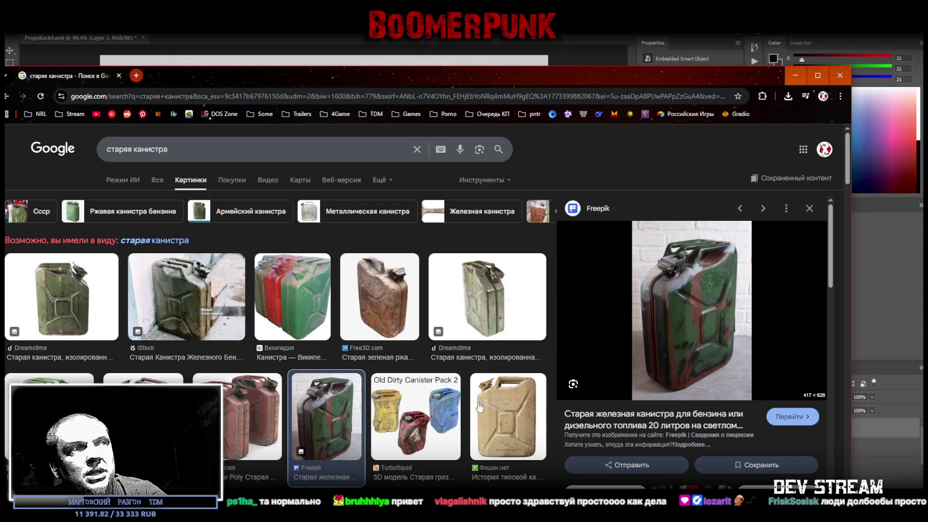
key("super+Down")
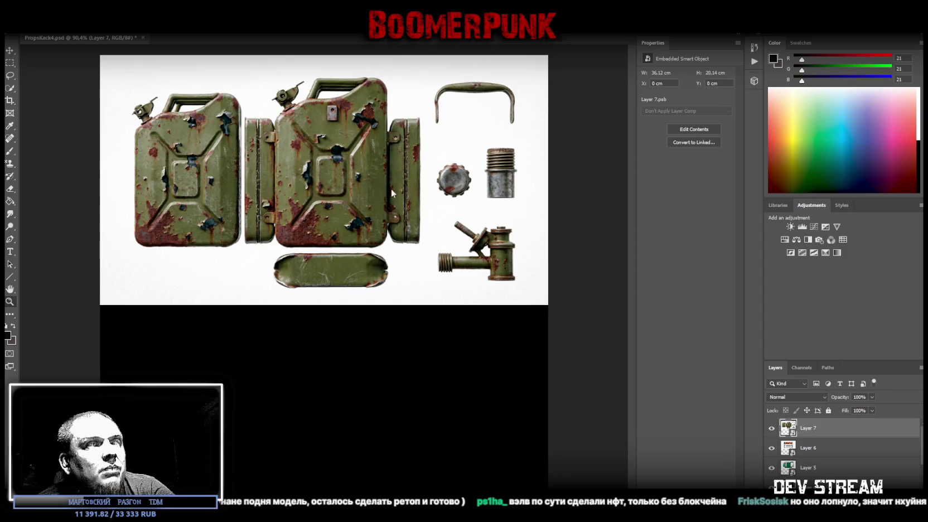
Paste the yellow, red and blue plastic jerrycan layout as Layer 8 and make it a smart object
key("ctrl+v")
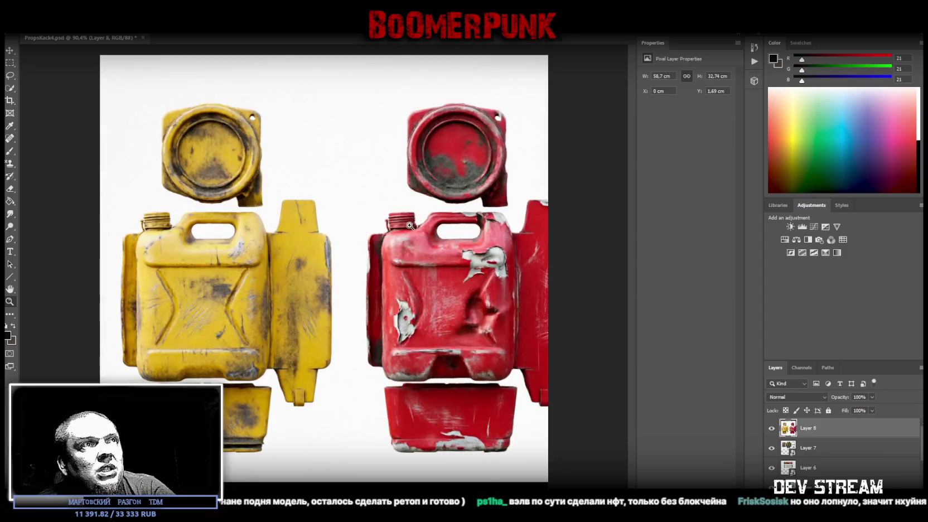
right_click(820, 428)
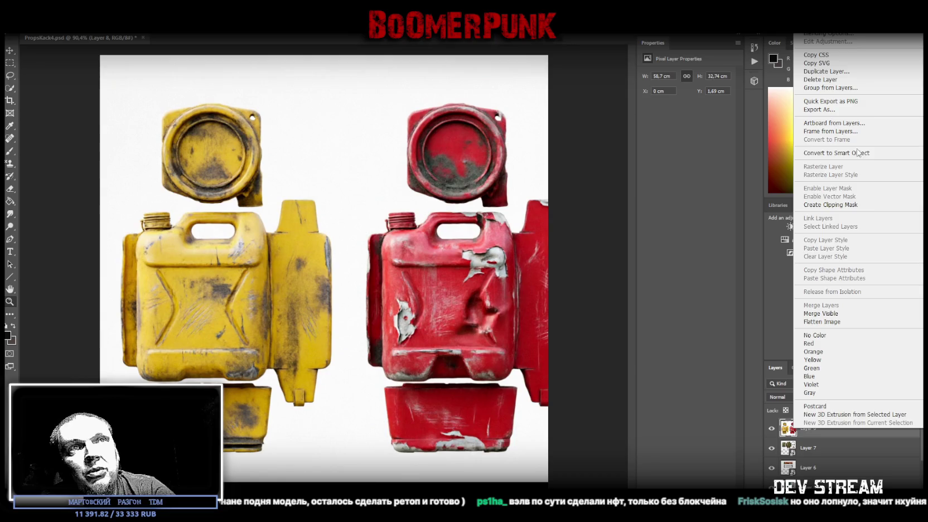
left_click(859, 154)
Scale the plastic jerrycan layout down to the canvas and align it with the left edge
key("ctrl+t")
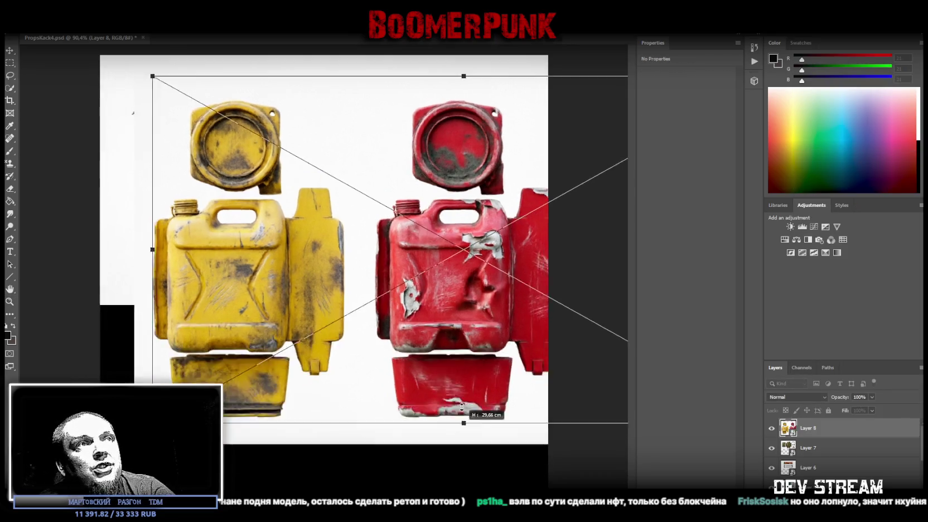
left_click_drag(465, 481, 464, 382)
left_click_drag(475, 318, 456, 303)
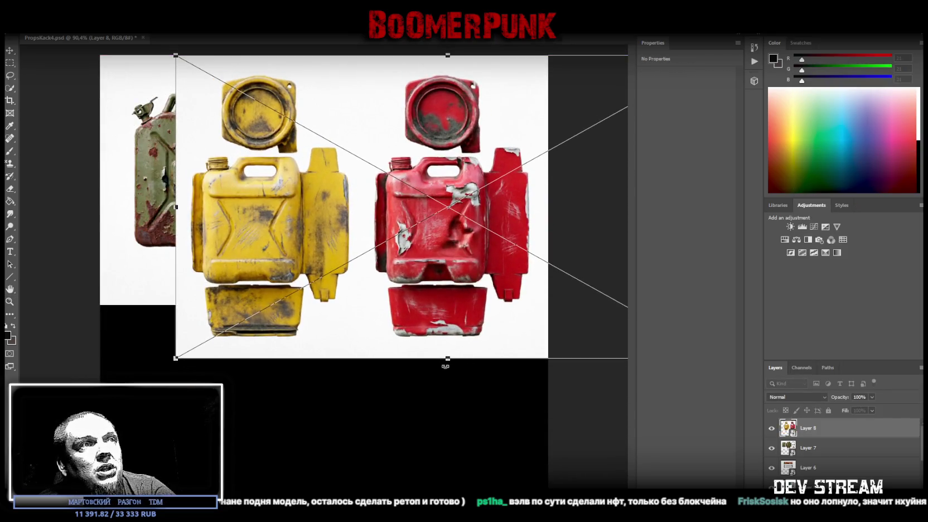
left_click_drag(448, 358, 463, 305)
left_click_drag(488, 270, 367, 270)
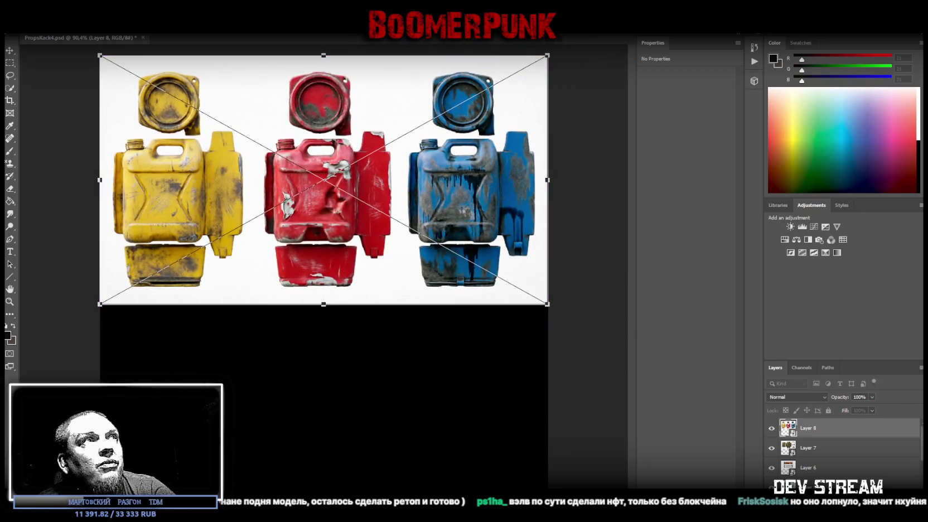
key("Return")
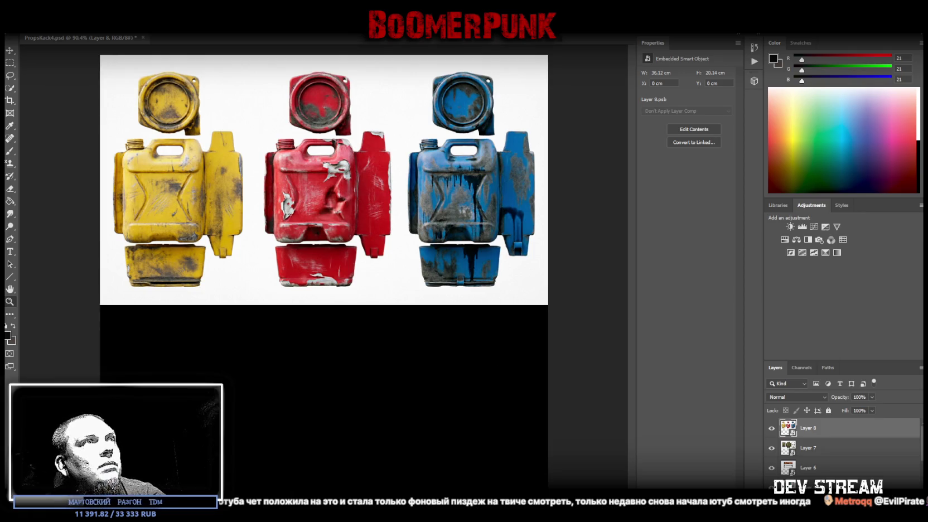
Paste the rusty green oil barrel texture in as a new layer
key("ctrl+v")
Convert Layer 9 to a Smart Object and scale the barrel layout to fit the white sheet
right_click(835, 428)
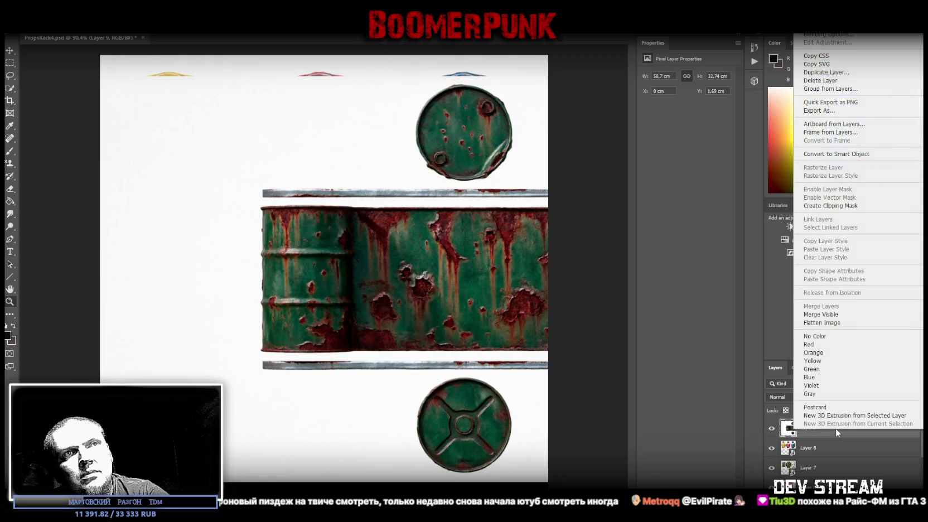
left_click(837, 154)
key("ctrl+t")
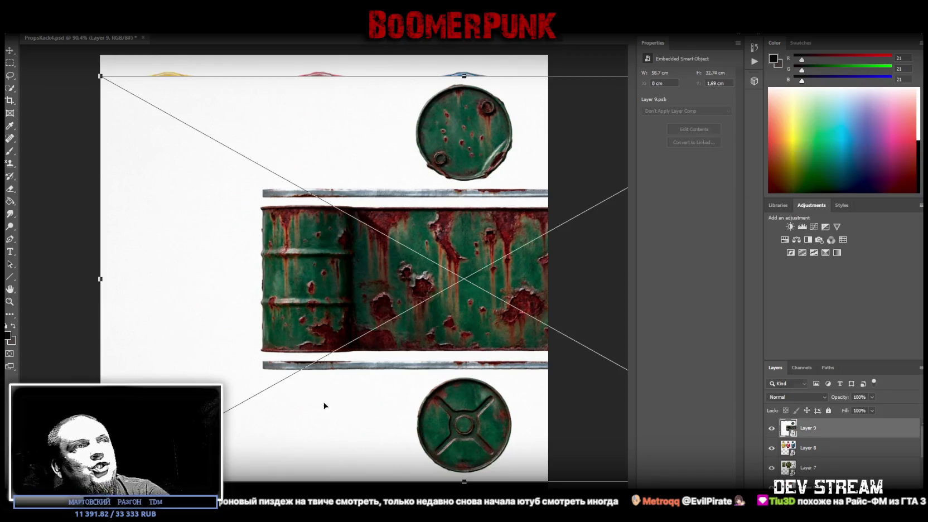
left_click_drag(407, 399, 404, 378)
mouse_move(457, 465)
left_mouse_down()
mouse_move(466, 304)
mouse_move(355, 284)
left_mouse_up()
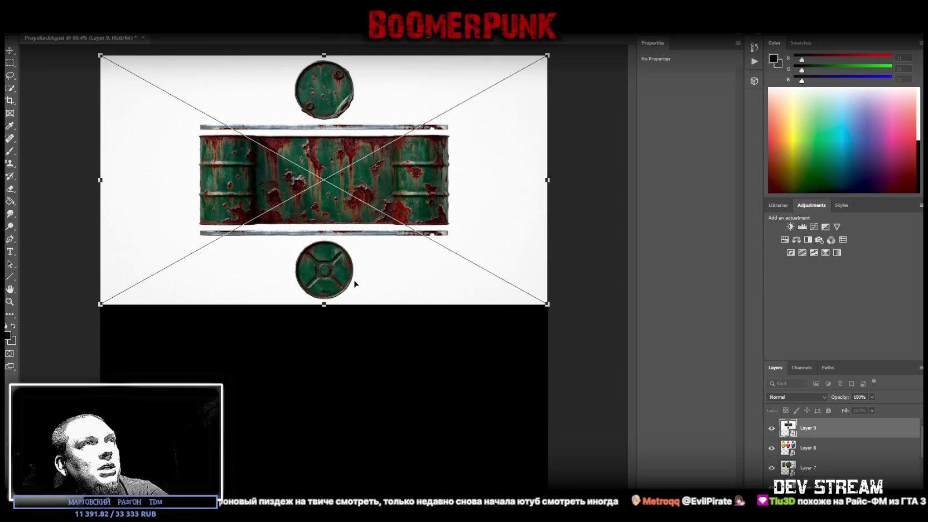
key("Return")
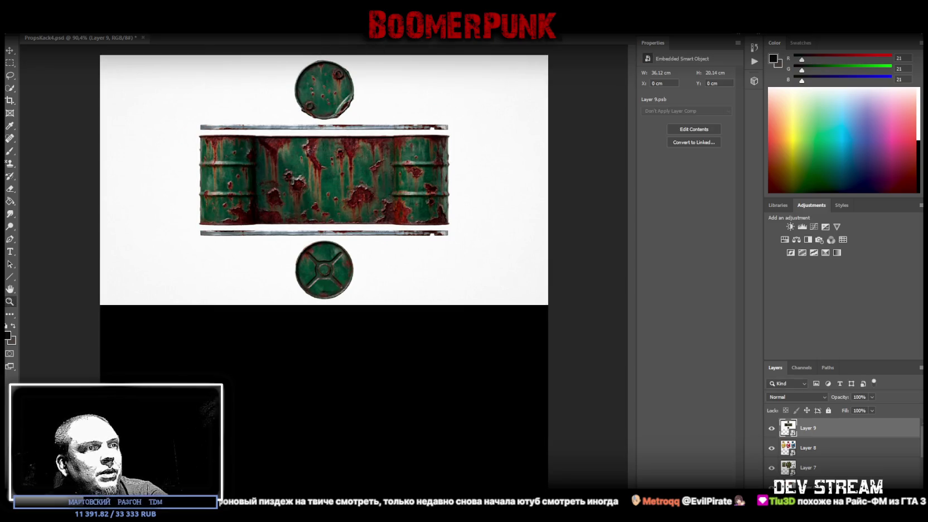
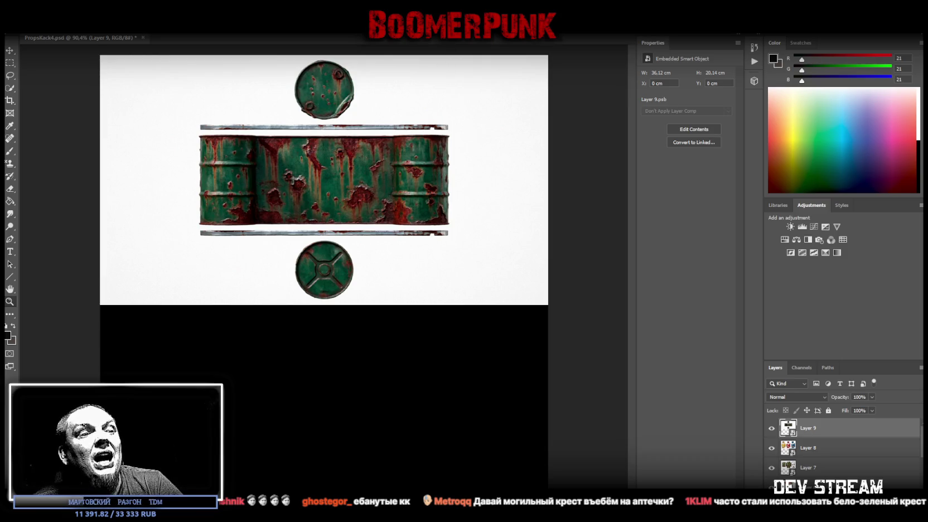
Paste the wooden cabinet parts image as Layer 10 and convert it to a smart object
key("ctrl+v")
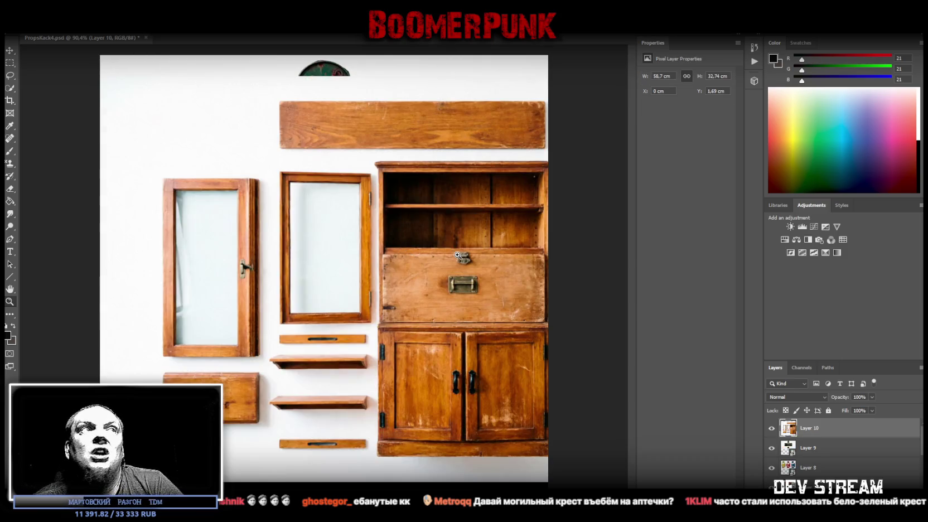
right_click(819, 431)
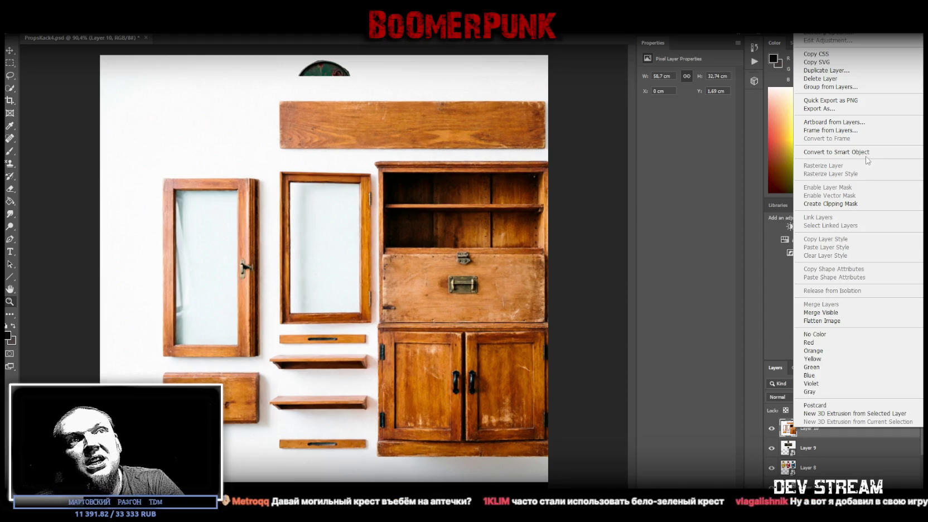
left_click(836, 152)
Scale the cabinet image to fit the canvas at 36.12 × 20.14 cm
key("ctrl+t")
mouse_move(356, 299)
left_mouse_down()
mouse_move(350, 279)
mouse_move(216, 279)
left_mouse_up()
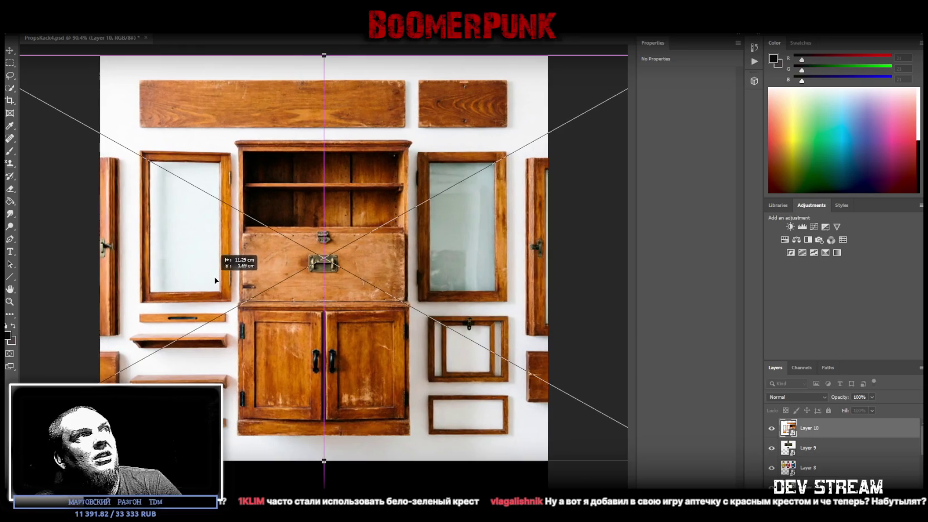
left_click_drag(324, 462, 332, 307)
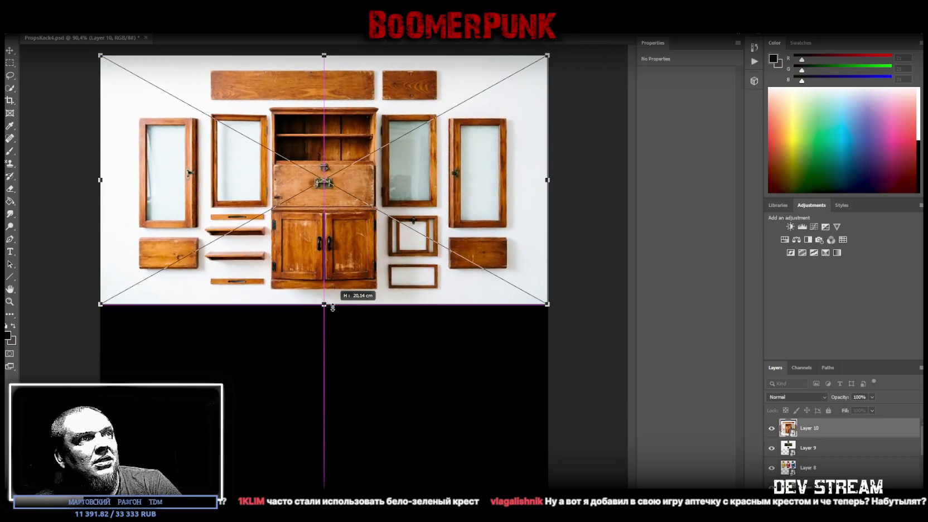
left_click_drag(257, 257, 254, 258)
key("Return")
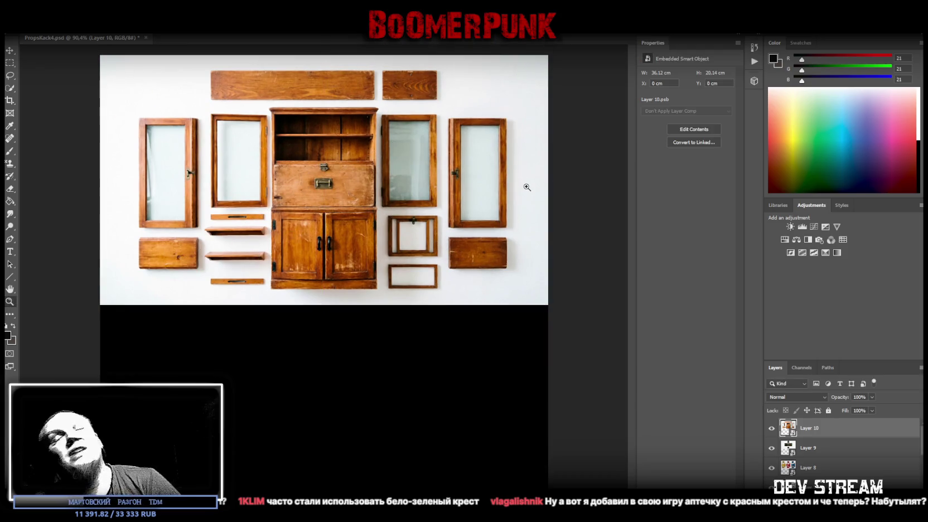